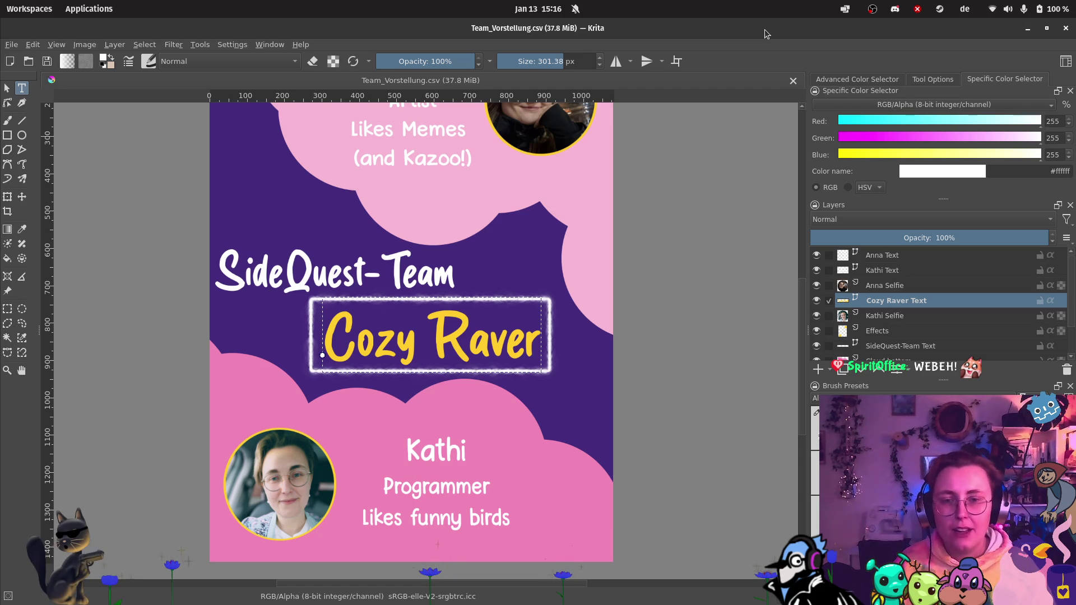
Step: Minimize Krita, close the terminal, and open the Godot_v4.5.1-stable_mono_linux_x86_64 folder
click(1028, 34)
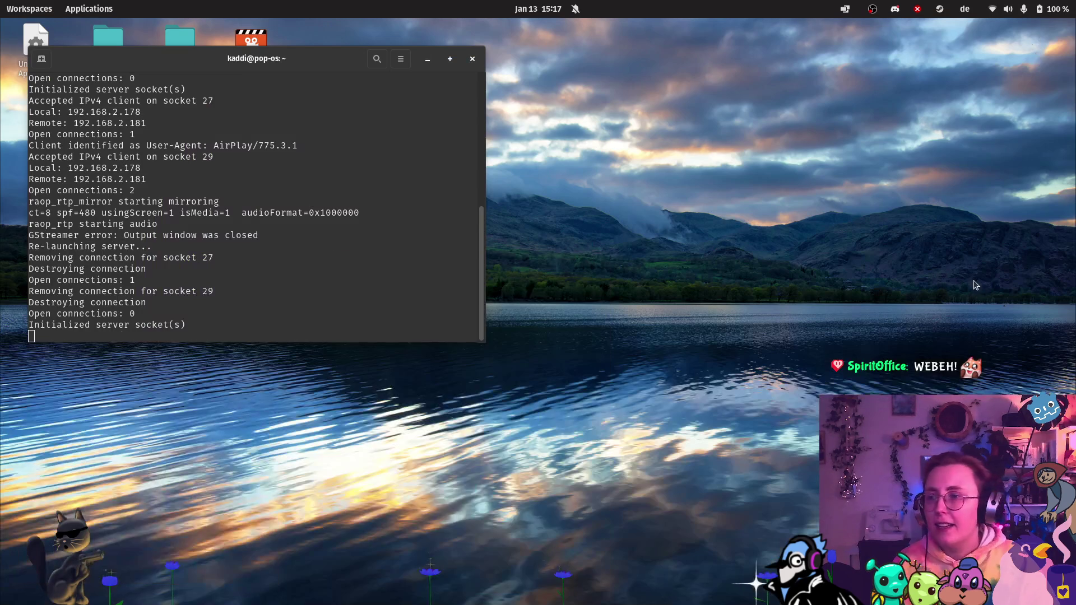
click(473, 58)
click(358, 229)
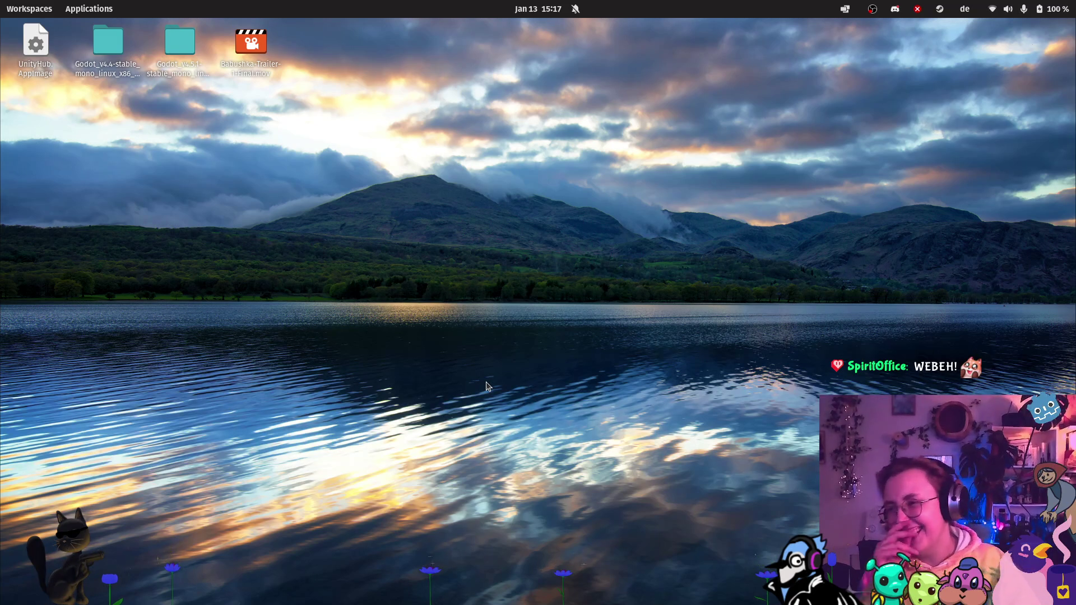
mouse_move(3, 297)
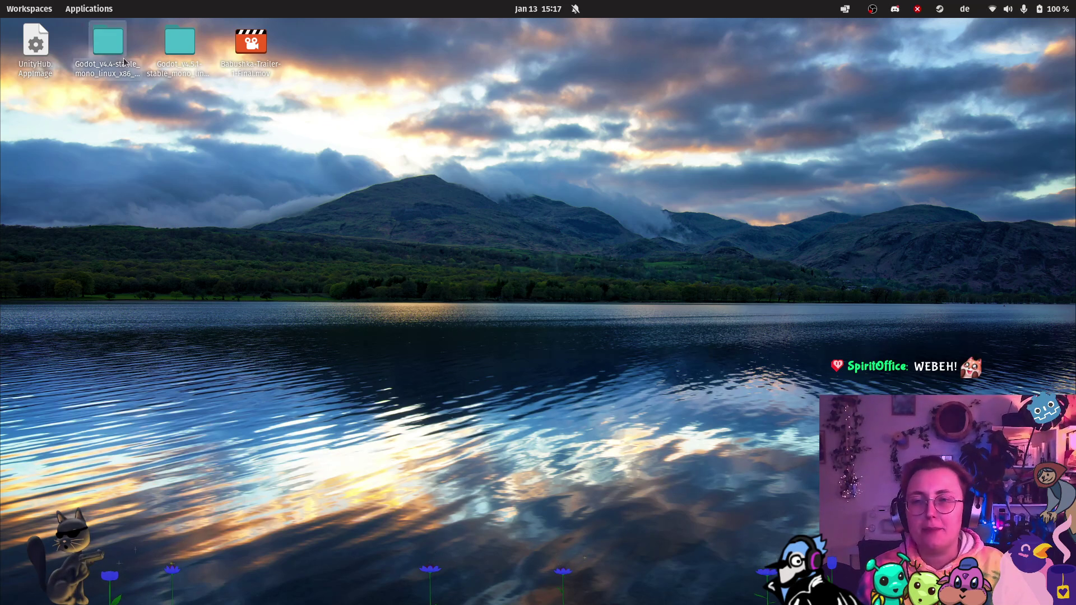
double_click(167, 59)
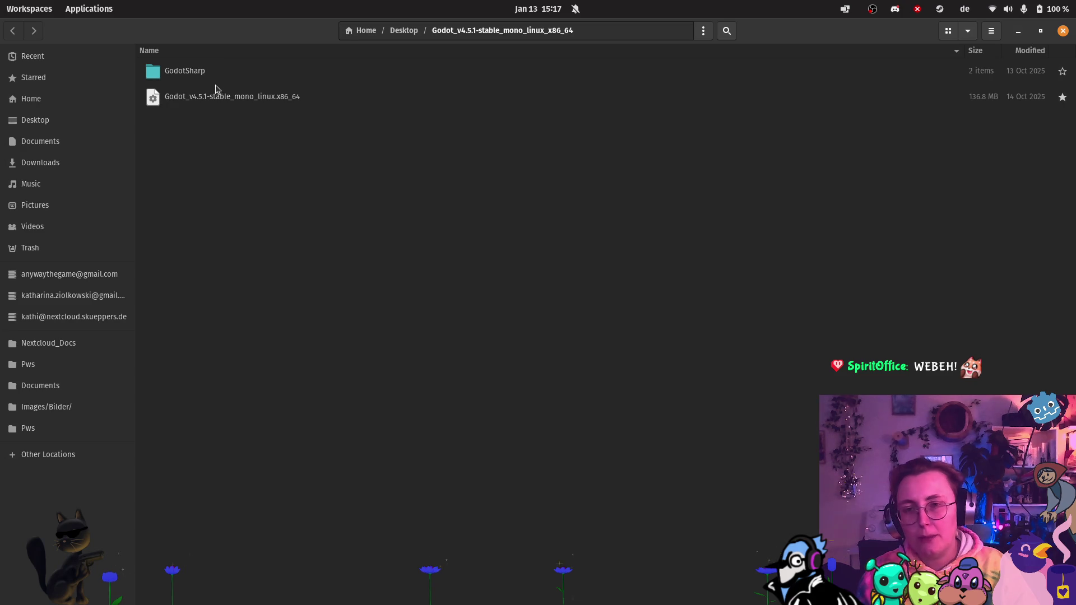
Step: Run the Godot executable, minimize Files, and open CozyRaver from the Project Manager
click(192, 100)
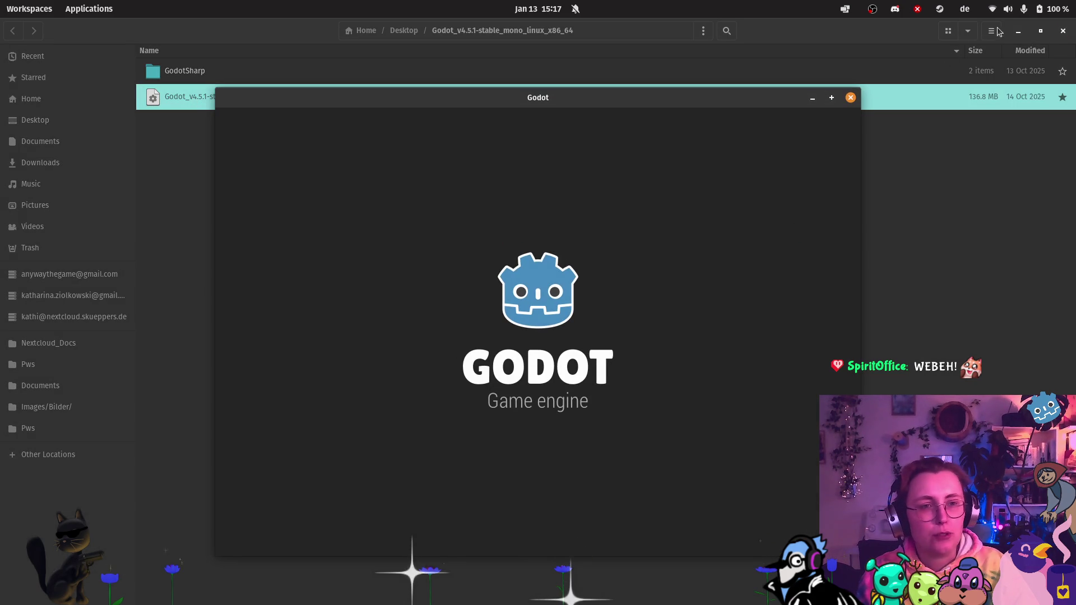
click(1017, 33)
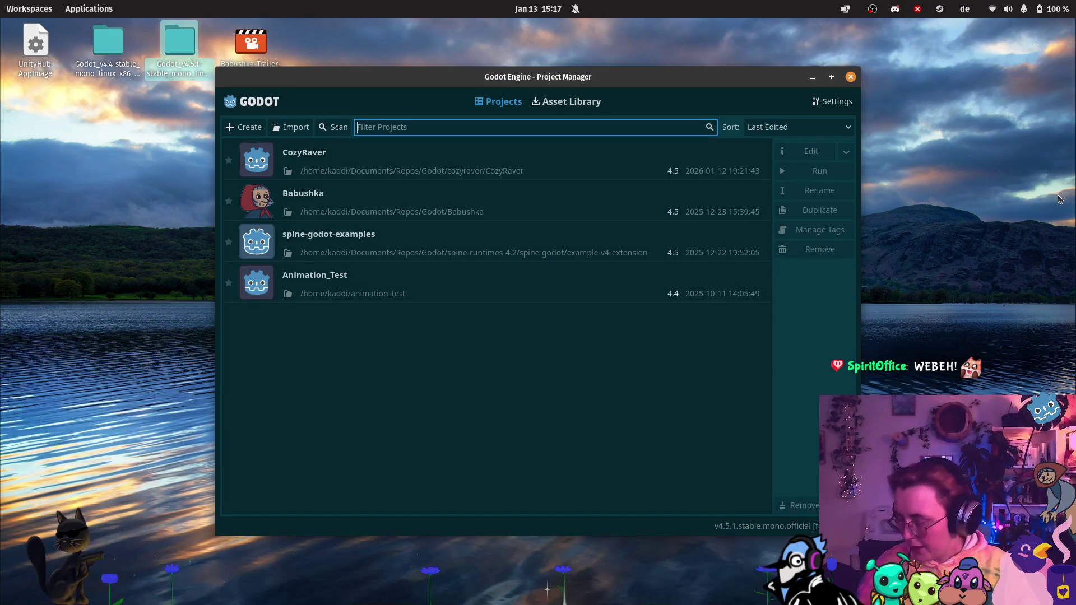
double_click(364, 170)
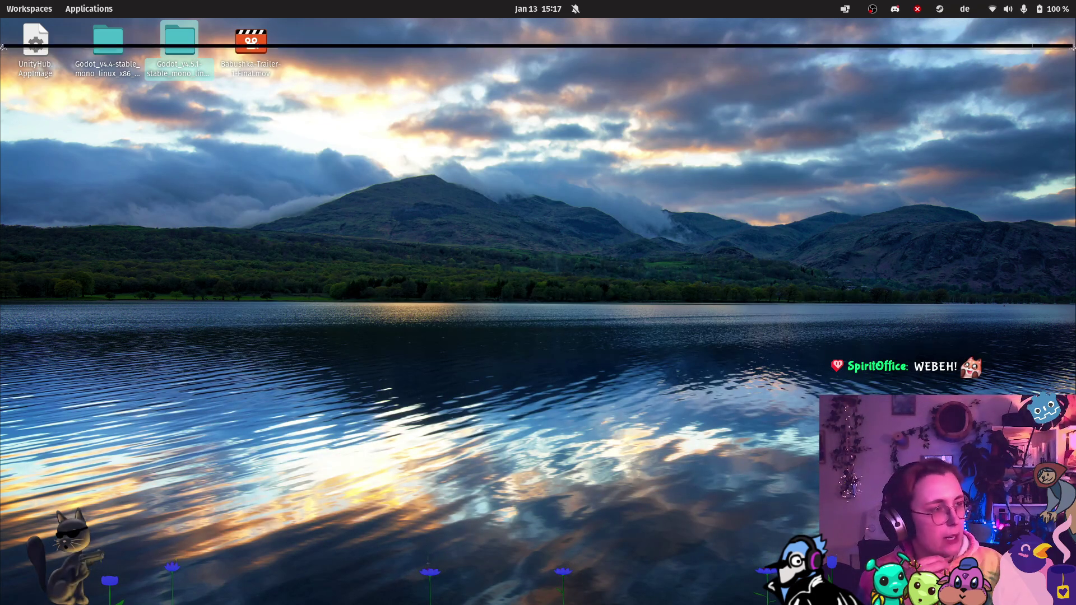
Step: Place the editor window, switch to 2D, zoom out on game.tscn, and expand the prefab folder
mouse_move(1006, 293)
mouse_down()
mouse_move(351, 190)
mouse_move(380, 36)
mouse_up()
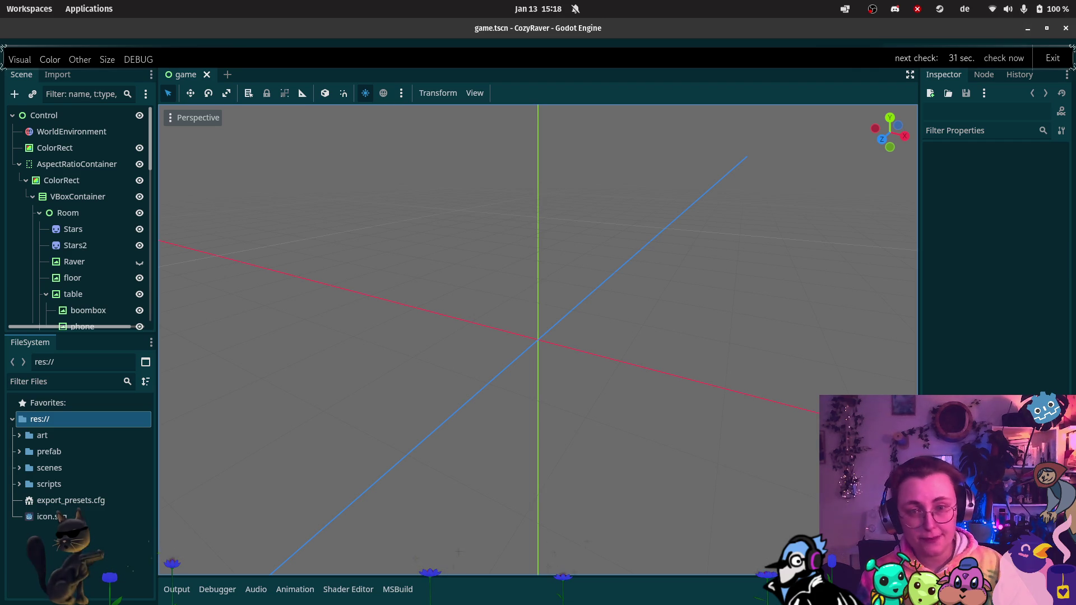
key(ctrl+F1)
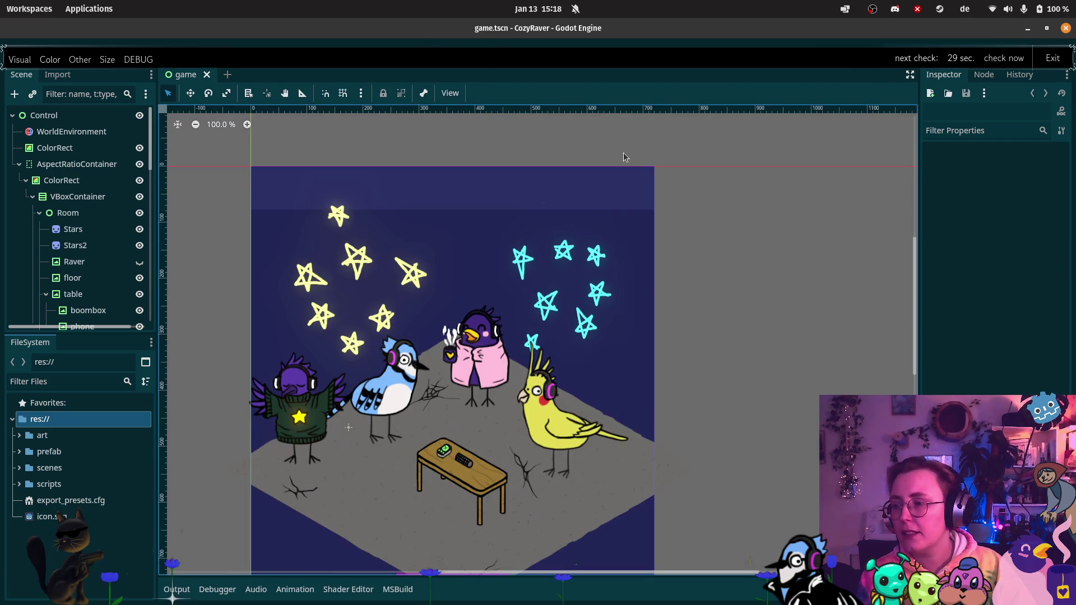
scroll(731, 331, down, 2)
scroll(629, 282, down, 3)
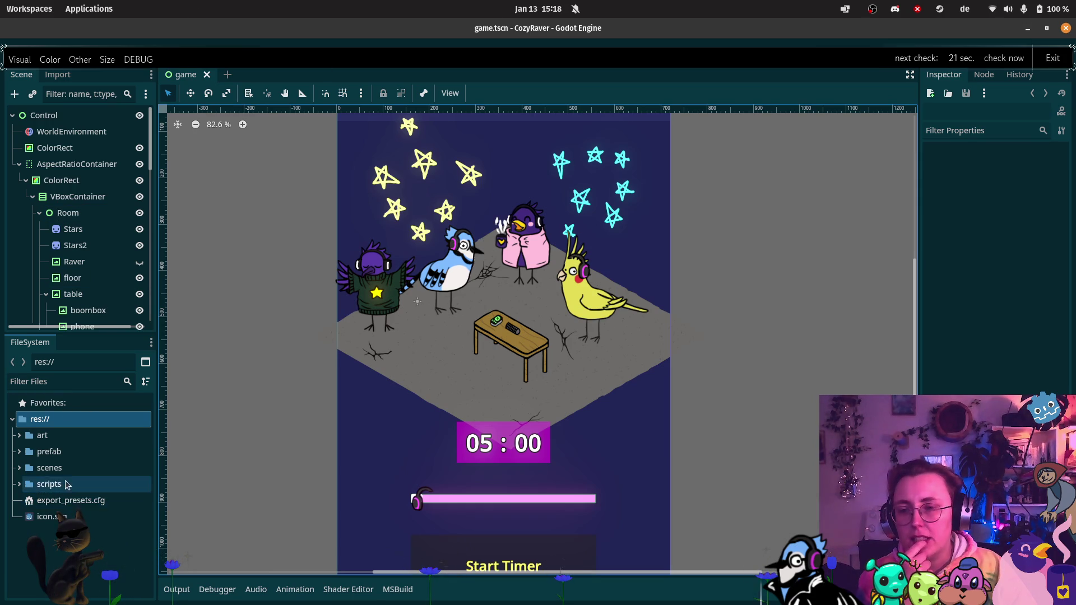
click(19, 451)
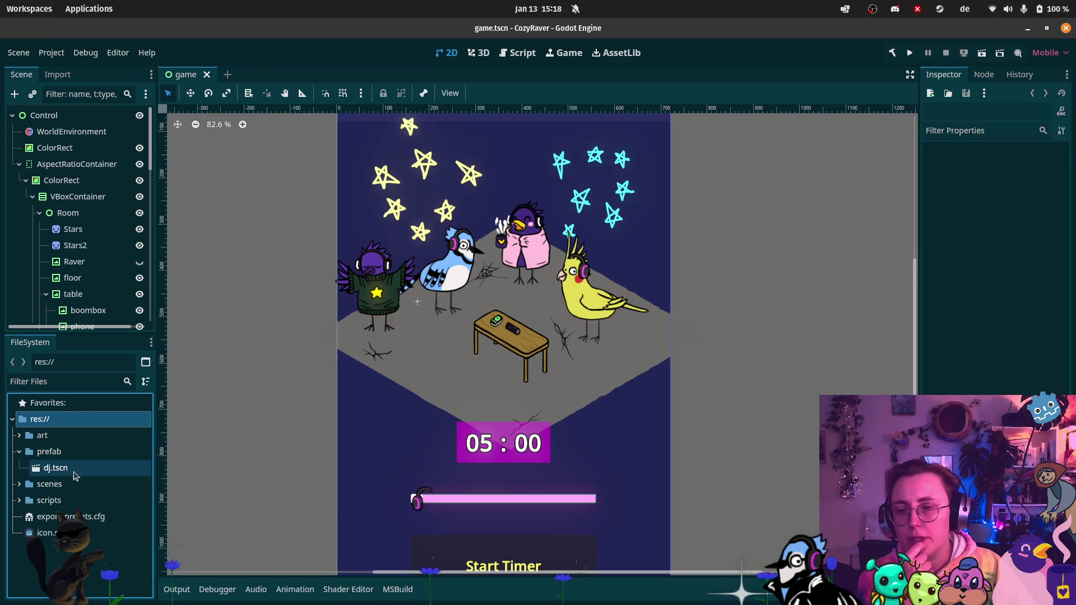
Step: Open dj.tscn, then start a new 2D Scene and rename its Node2D root to Dj
double_click(72, 468)
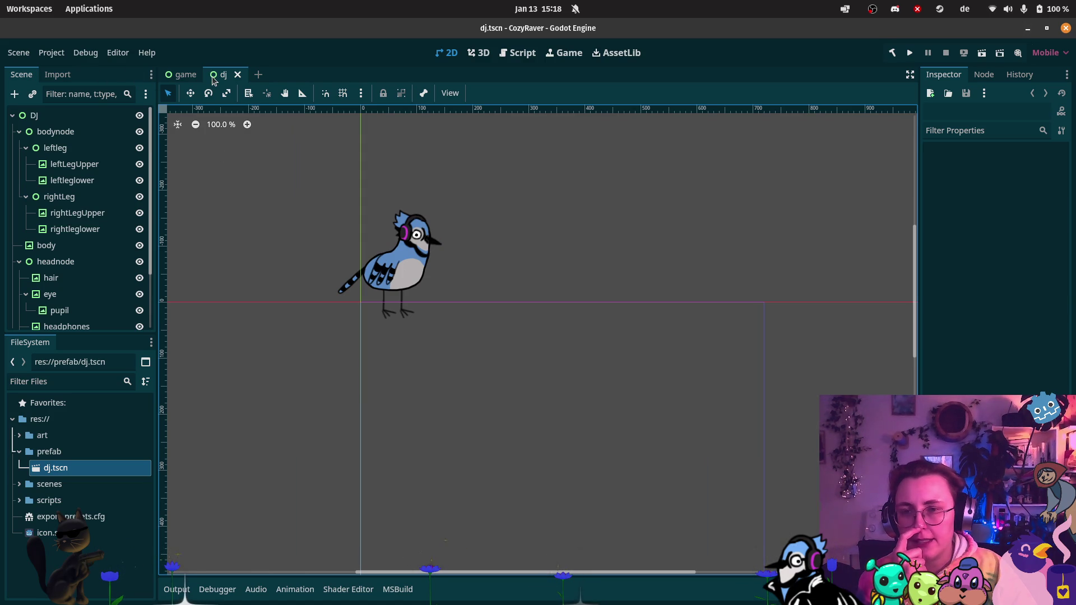
click(29, 52)
click(34, 72)
click(106, 132)
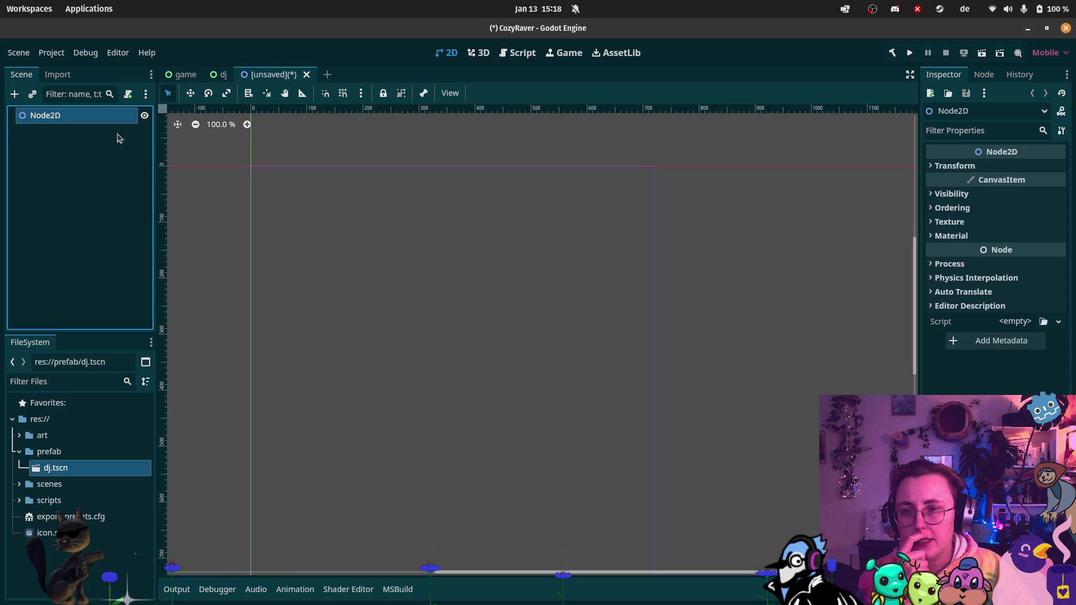
click(65, 119)
double_click(65, 119)
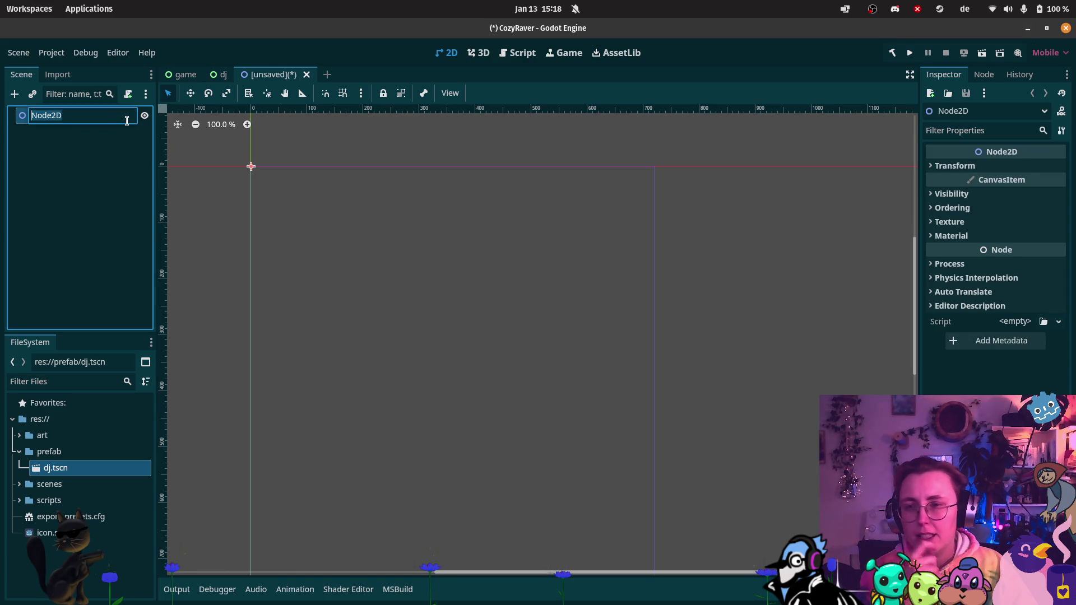
text(Dj)
key(Return)
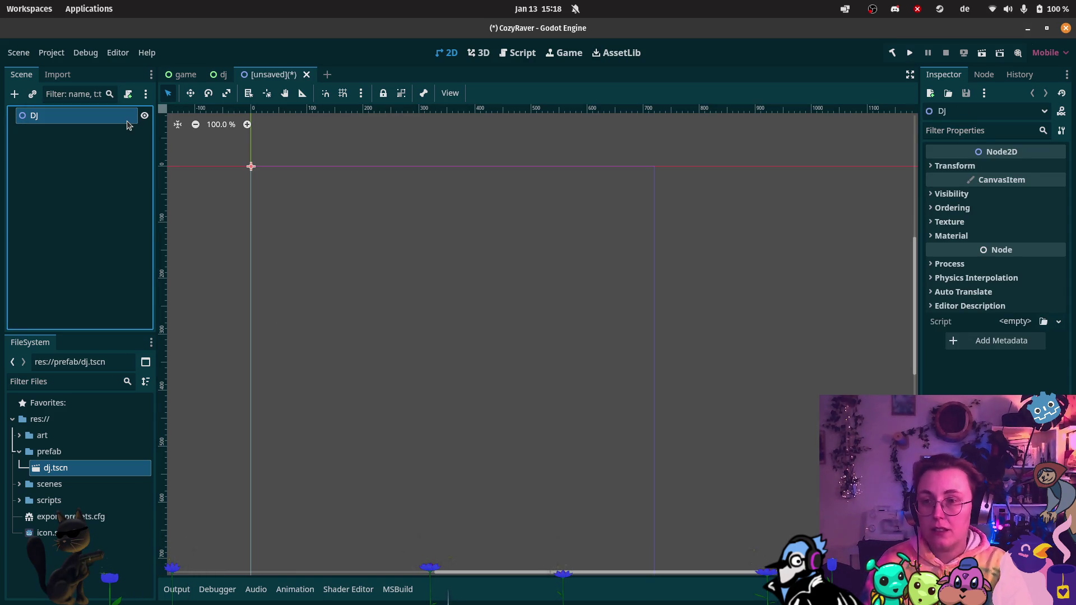
click(20, 500)
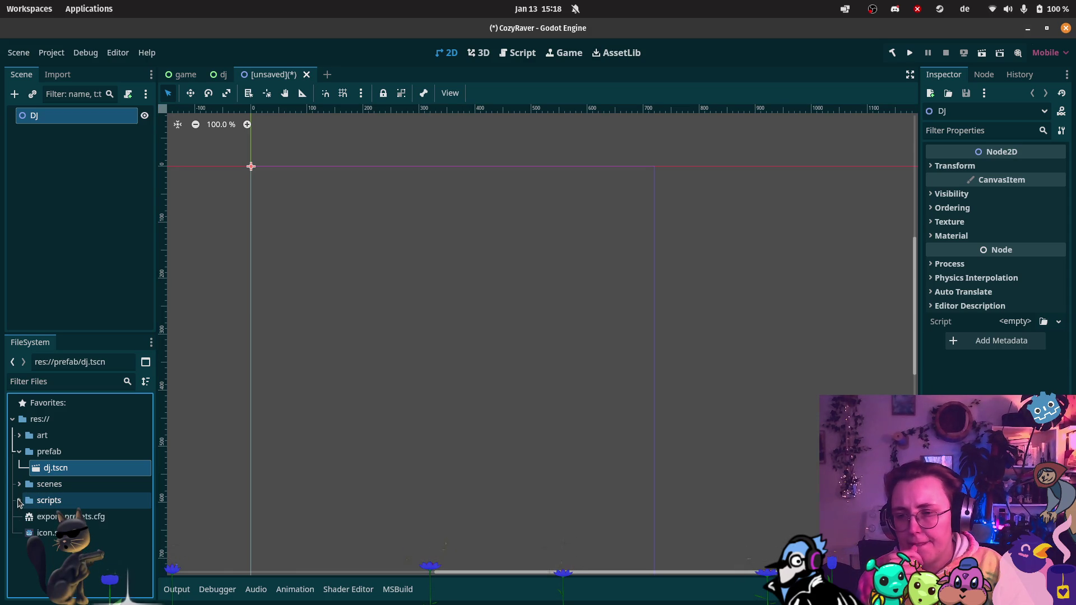
Step: Browse to art/MainCharacter/blue_jay and add bluejay_body.png to the scene as a sprite
click(20, 500)
click(20, 484)
click(21, 471)
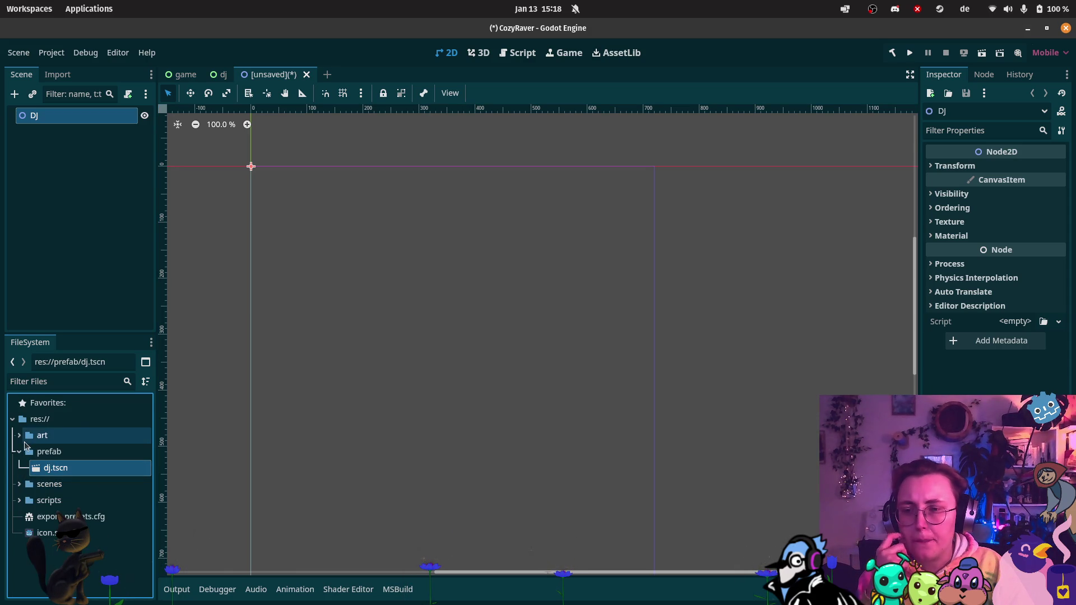
click(22, 440)
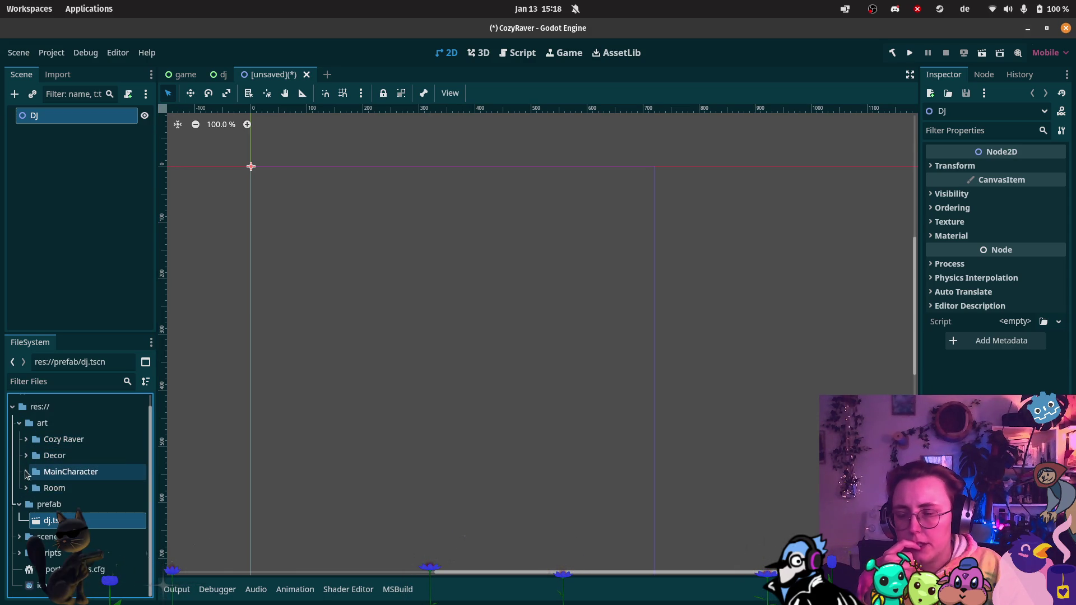
click(26, 472)
click(32, 488)
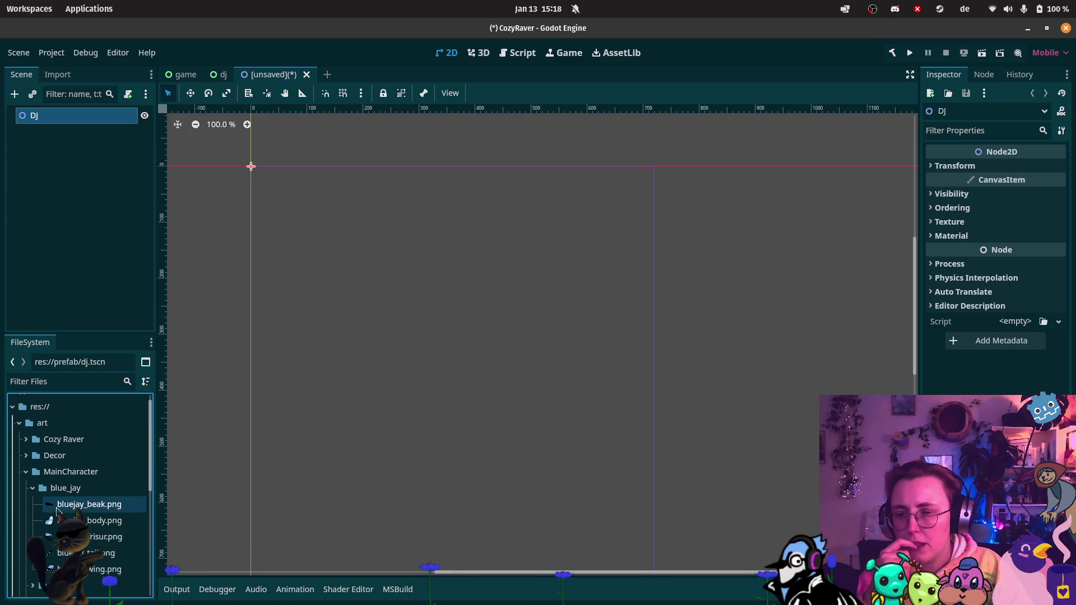
mouse_move(104, 521)
mouse_down()
mouse_move(292, 210)
mouse_move(282, 207)
mouse_up()
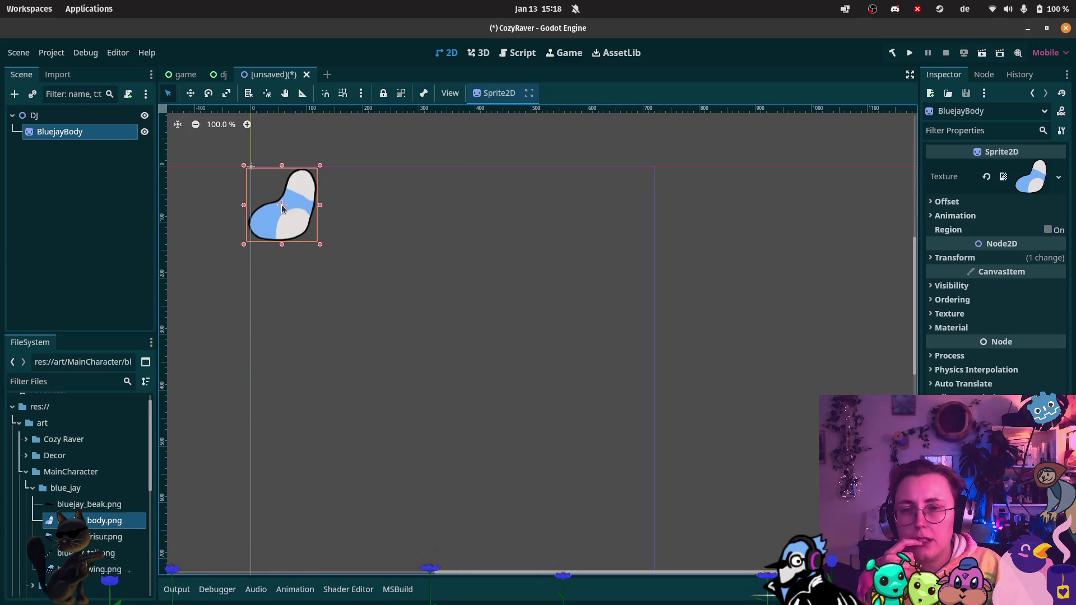
Step: Check the Dj root's Transform, nudge BluejayBody slightly, and add bluejay_frisur.png as a second sprite
click(38, 118)
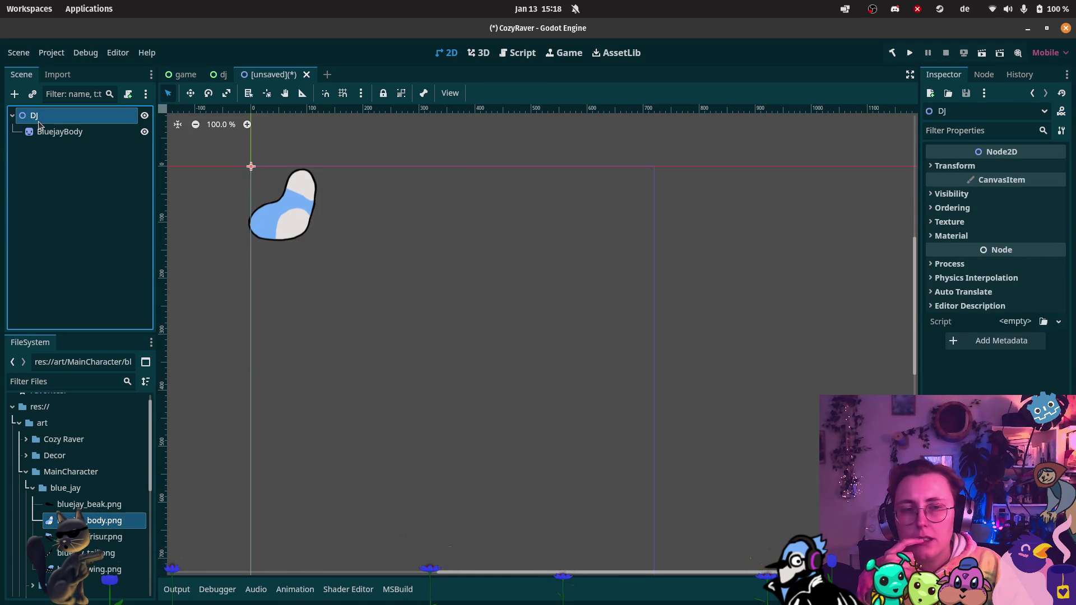
click(66, 138)
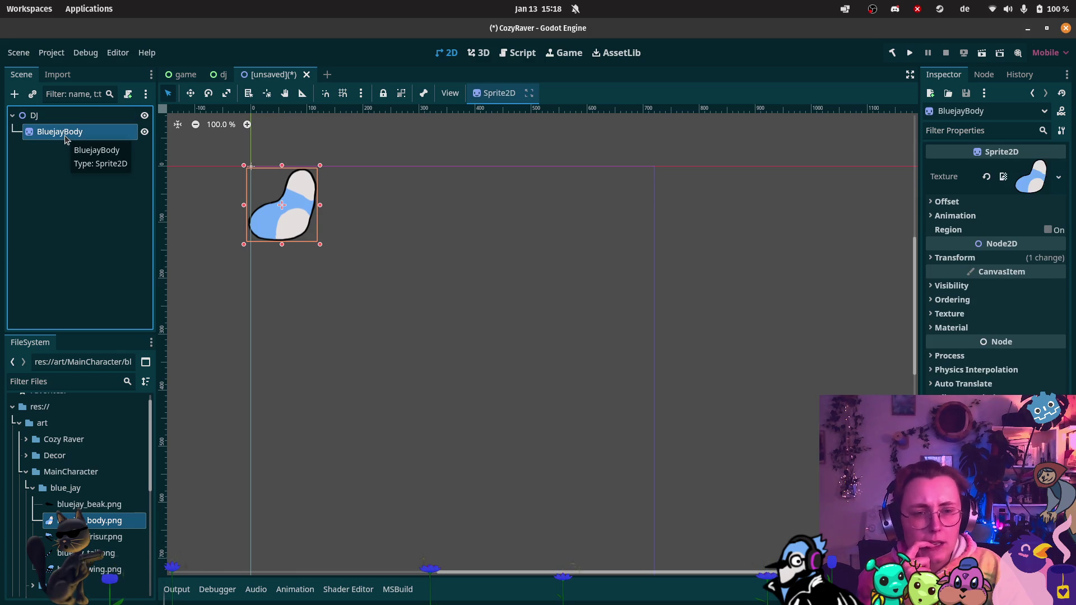
click(31, 115)
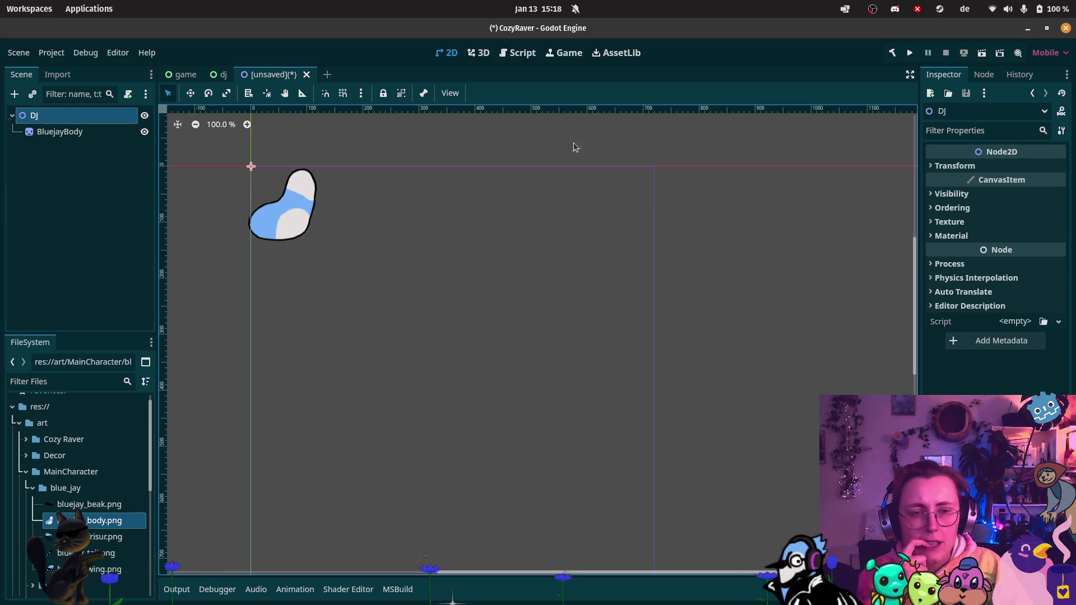
click(968, 167)
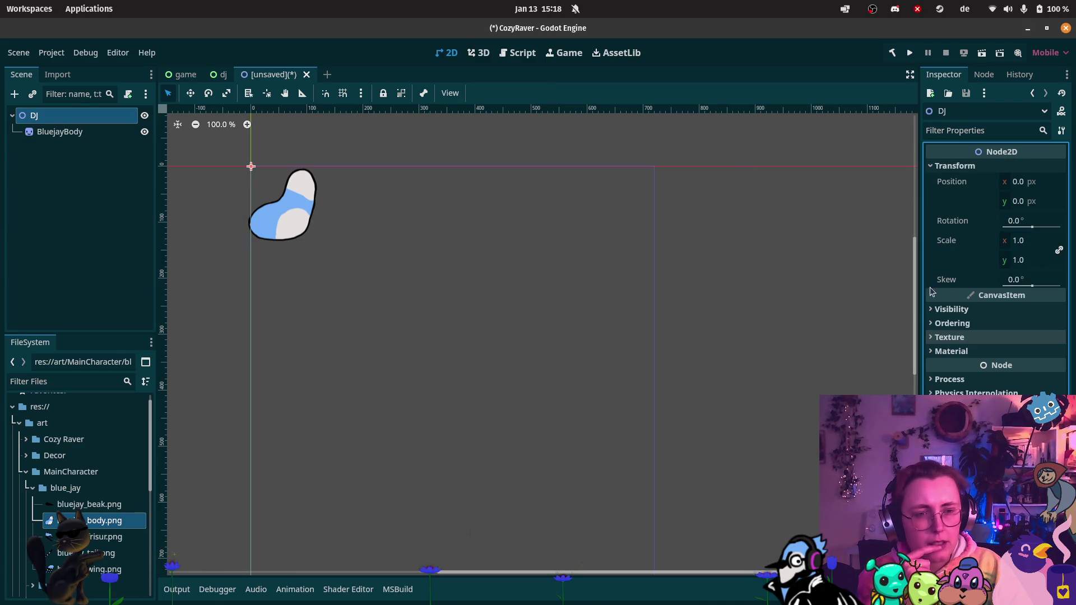
click(75, 138)
drag(282, 231, 281, 229)
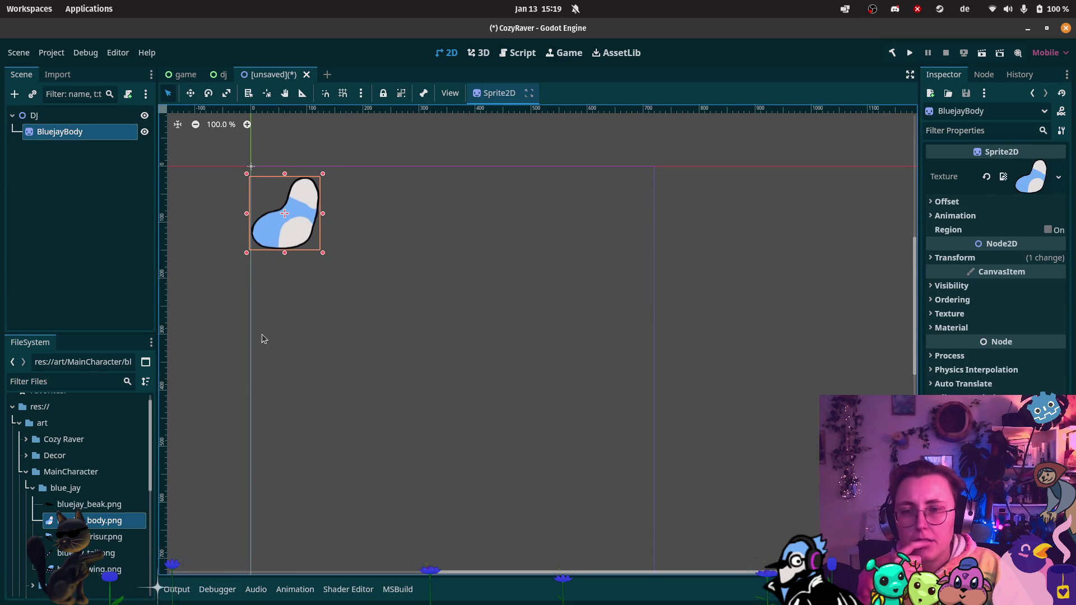
mouse_move(92, 540)
mouse_down()
mouse_move(312, 173)
mouse_move(310, 192)
mouse_up()
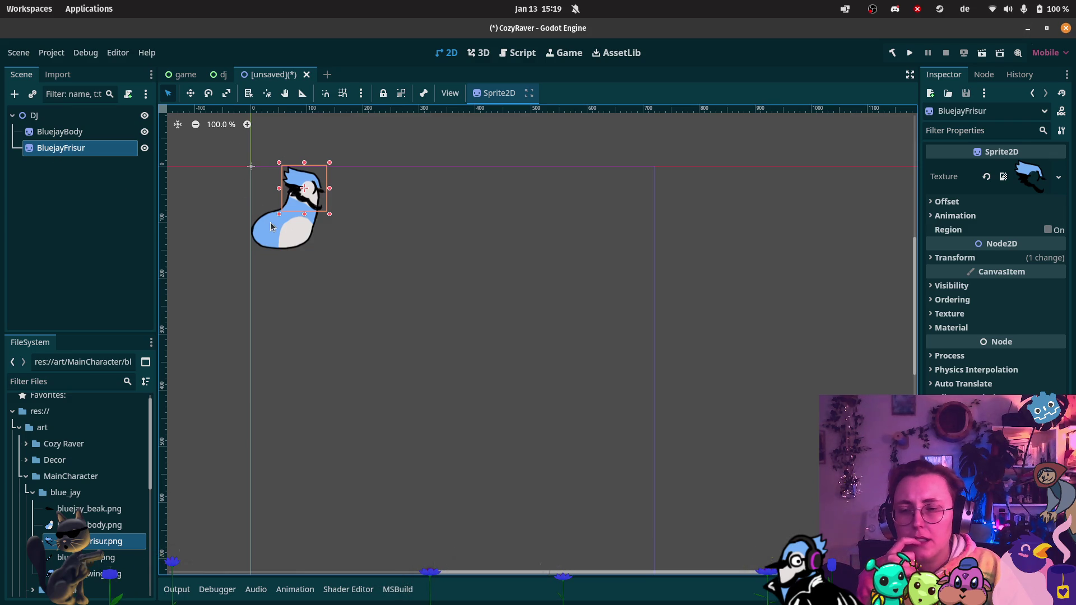
scroll(284, 212, up, 3)
scroll(301, 227, up, 2)
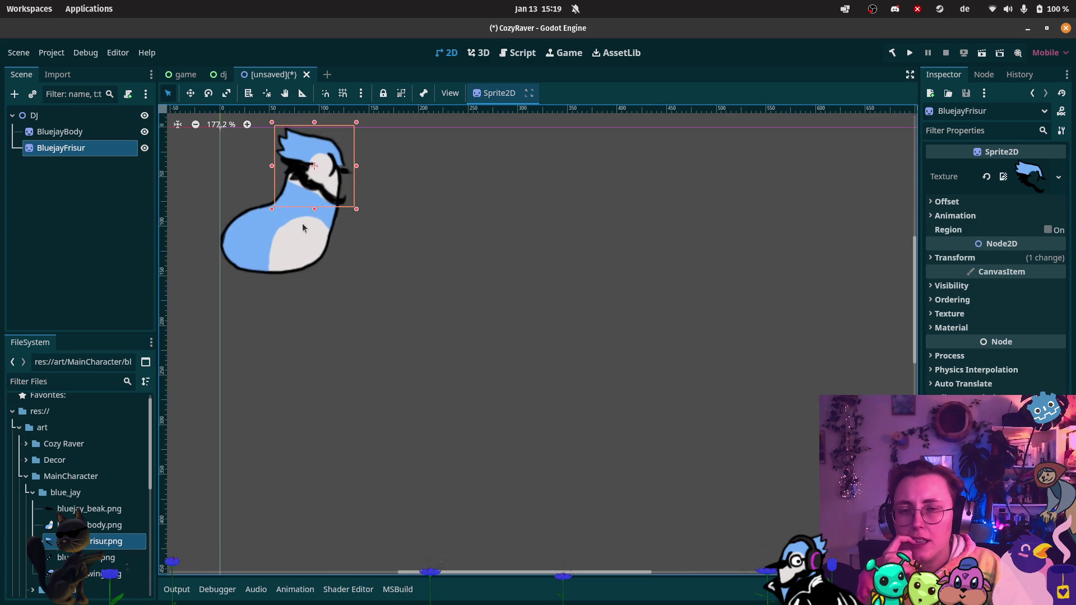
scroll(328, 289, up, 1)
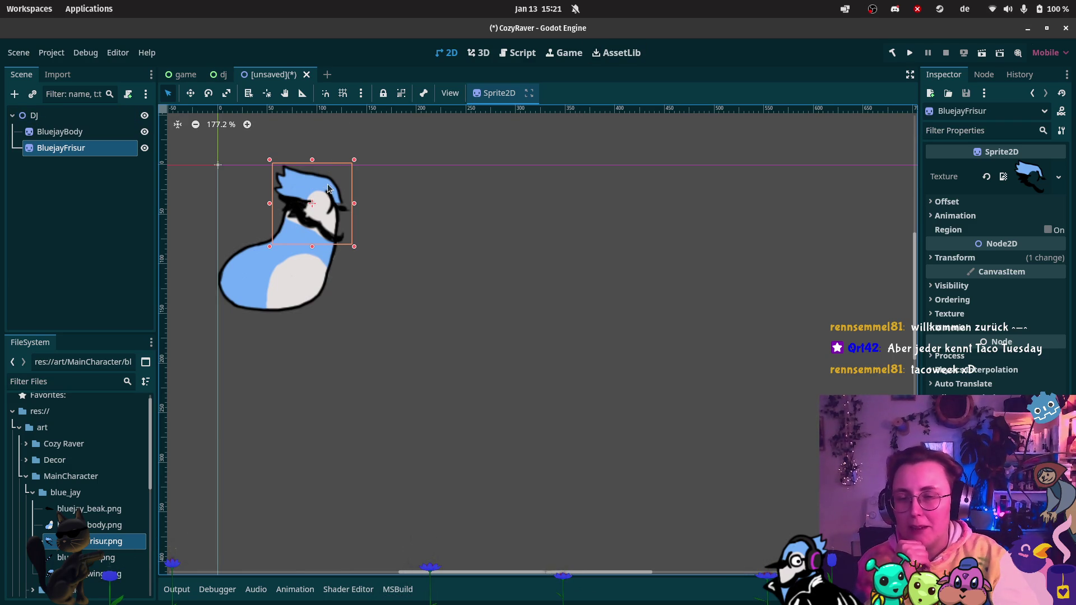
Step: Nudge BluejayFrisur slightly up-left and BluejayBody slightly down so the head sits on the body
mouse_move(329, 244)
mouse_down()
mouse_move(322, 225)
mouse_move(322, 240)
mouse_up()
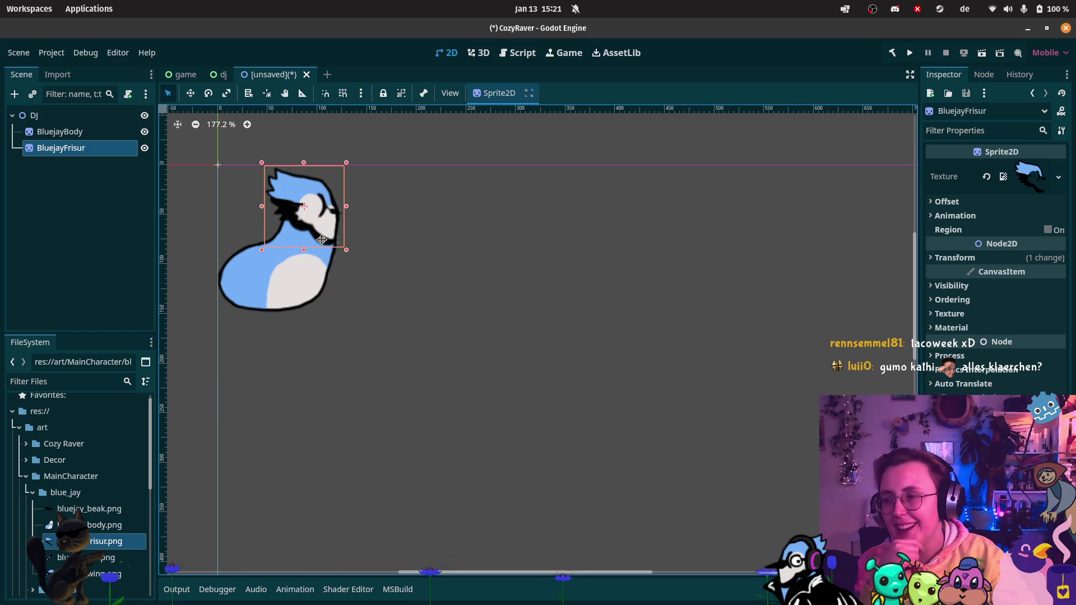
scroll(280, 179, up, 3)
scroll(277, 179, up, 1)
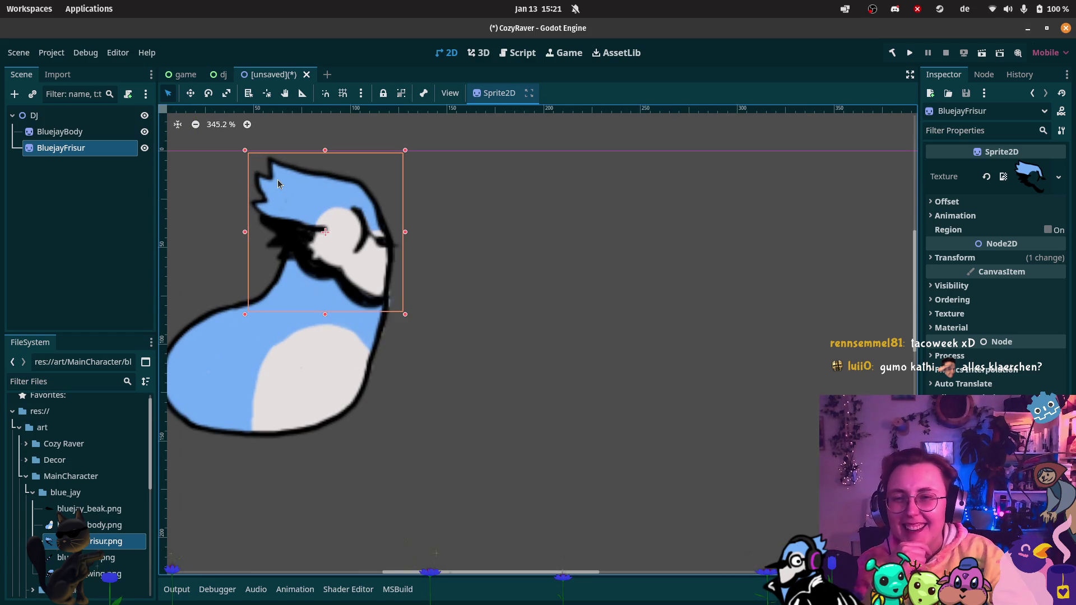
click(315, 245)
mouse_move(315, 245)
mouse_down()
mouse_move(316, 323)
mouse_move(316, 312)
mouse_up()
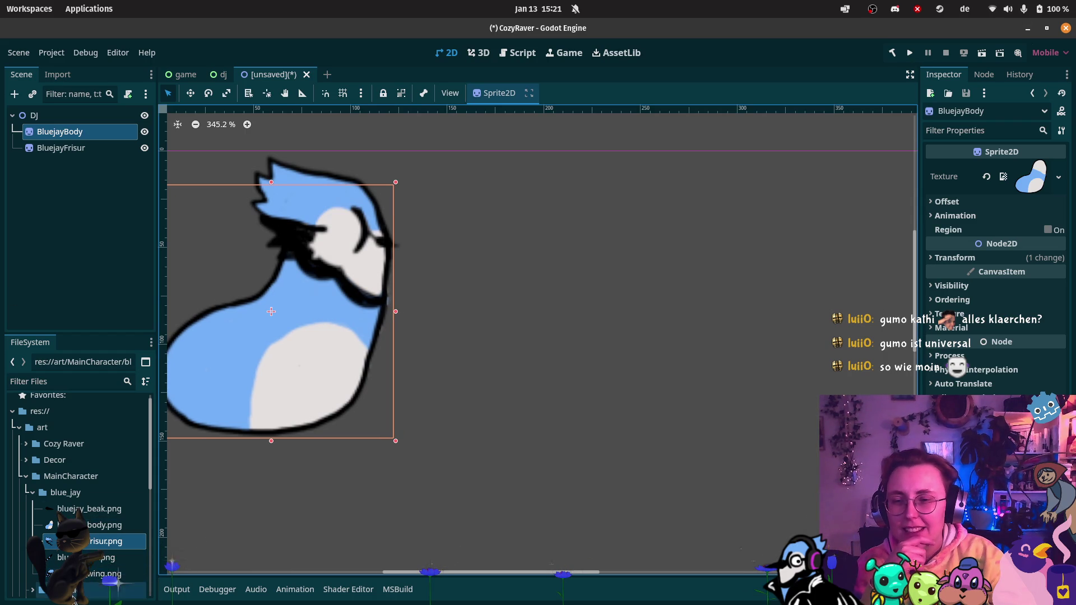
Step: Add bluejay.png as a BlueJay reference sprite and lay it over the body parts
scroll(112, 579, down, 1)
scroll(84, 579, down, 1)
mouse_move(84, 573)
mouse_down()
mouse_move(571, 365)
mouse_move(536, 339)
mouse_up()
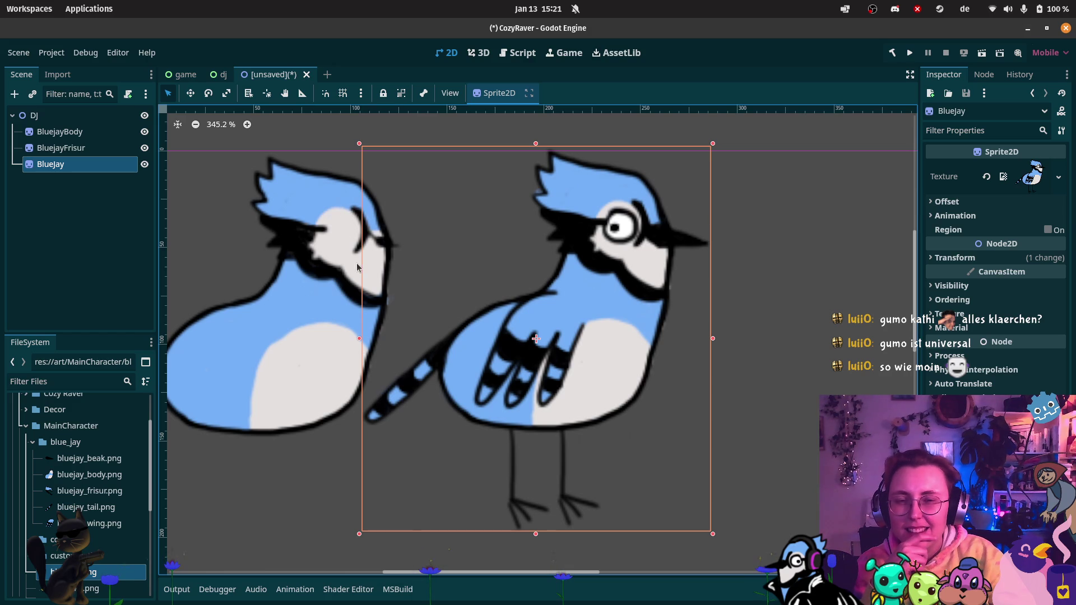
mouse_move(291, 360)
mouse_down()
mouse_move(459, 361)
mouse_move(303, 352)
mouse_up()
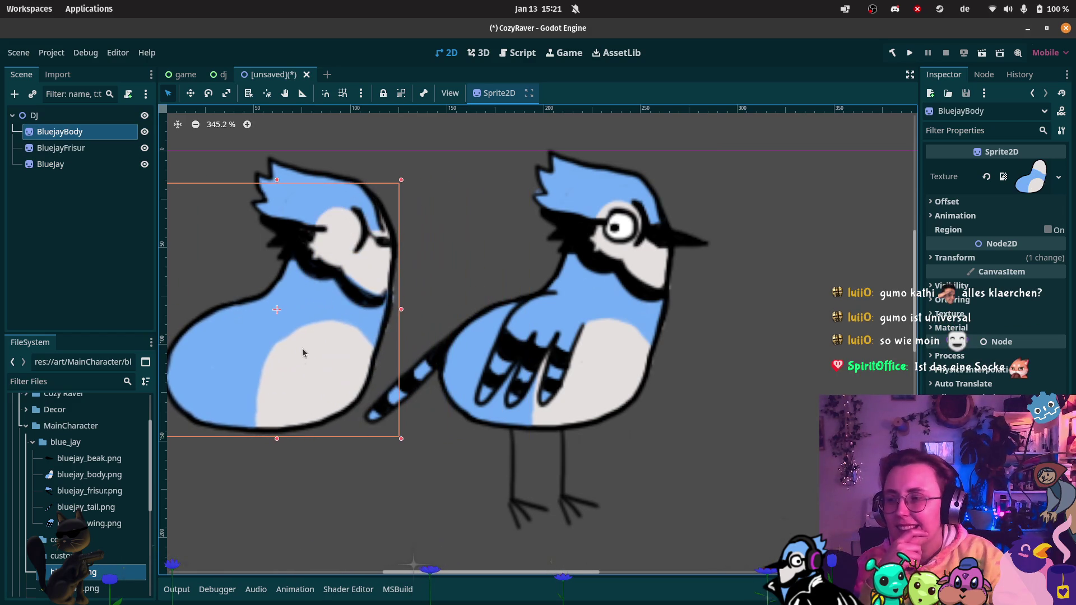
click(78, 164)
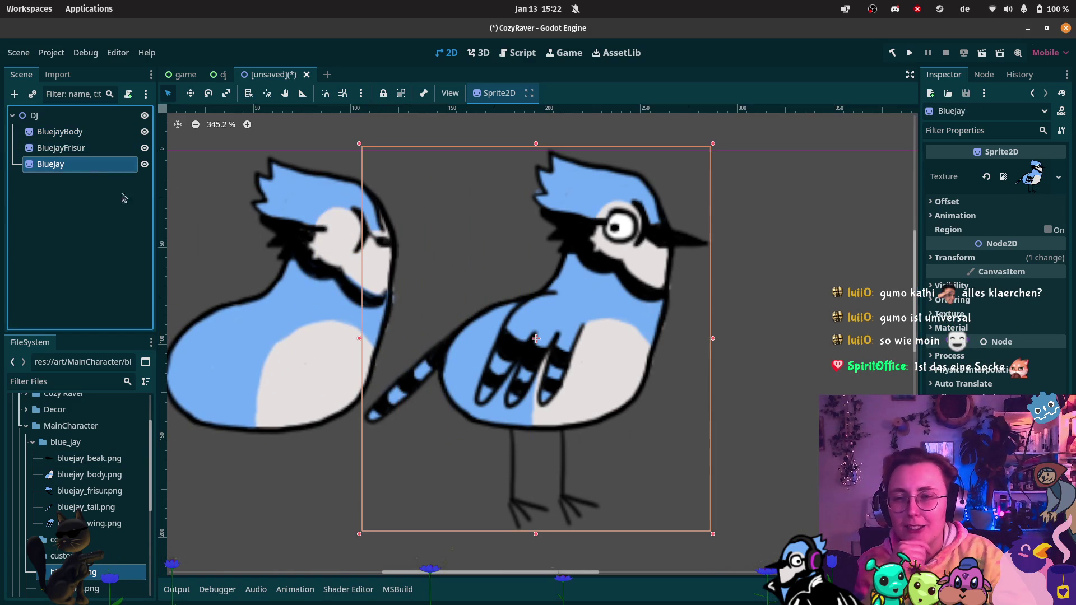
mouse_move(554, 342)
mouse_down()
mouse_move(264, 344)
mouse_move(276, 346)
mouse_up()
Step: Move BlueJay to the top of the Scene tree so it draws behind the parts
click(59, 180)
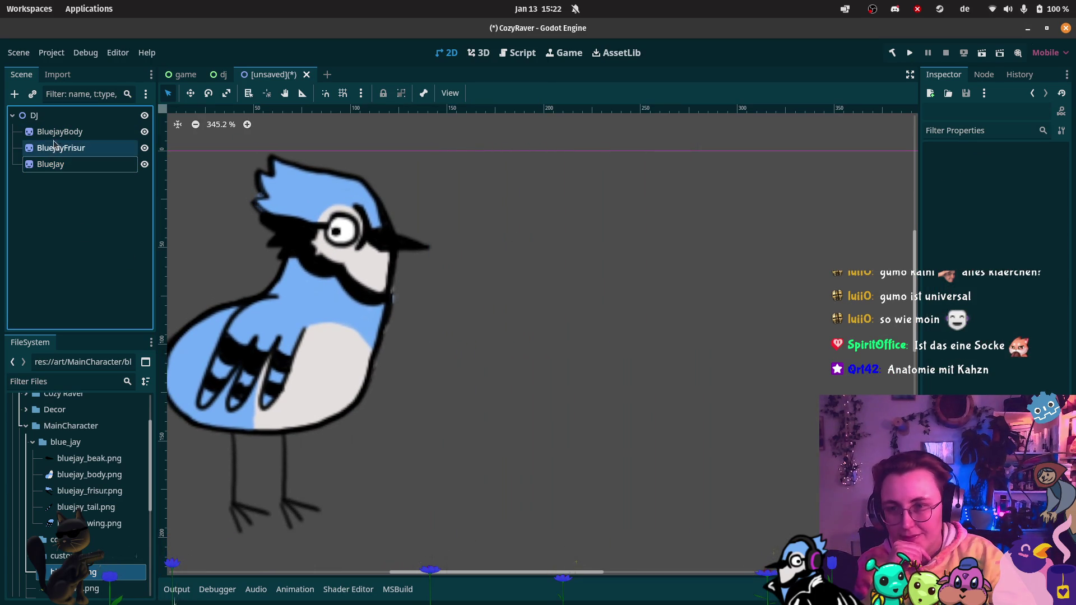
mouse_move(57, 165)
mouse_down()
mouse_move(60, 108)
mouse_move(67, 172)
mouse_move(66, 100)
mouse_move(67, 133)
mouse_up()
click(61, 131)
drag(64, 174, 57, 125)
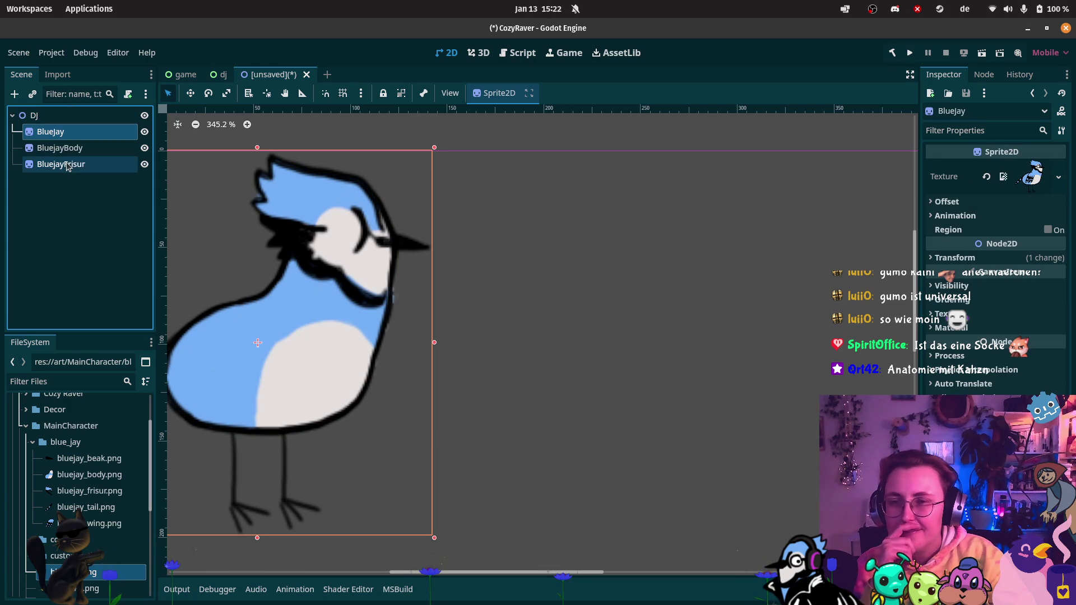
Step: Shift the BluejayFrisur head slightly right and drop bluejay_tail.png onto the bird
click(78, 149)
scroll(536, 295, left, 5)
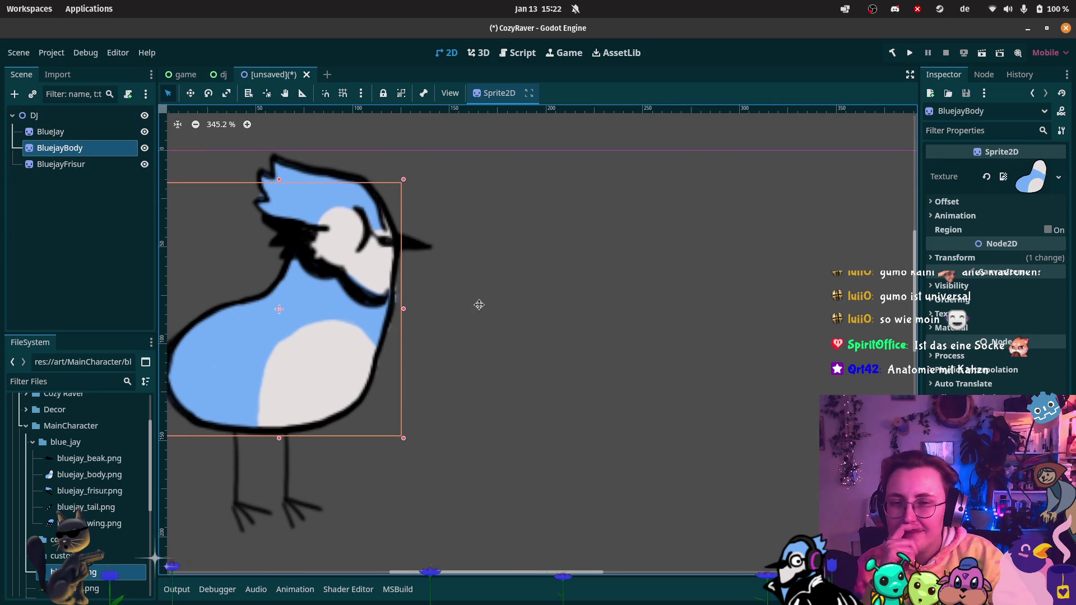
click(149, 166)
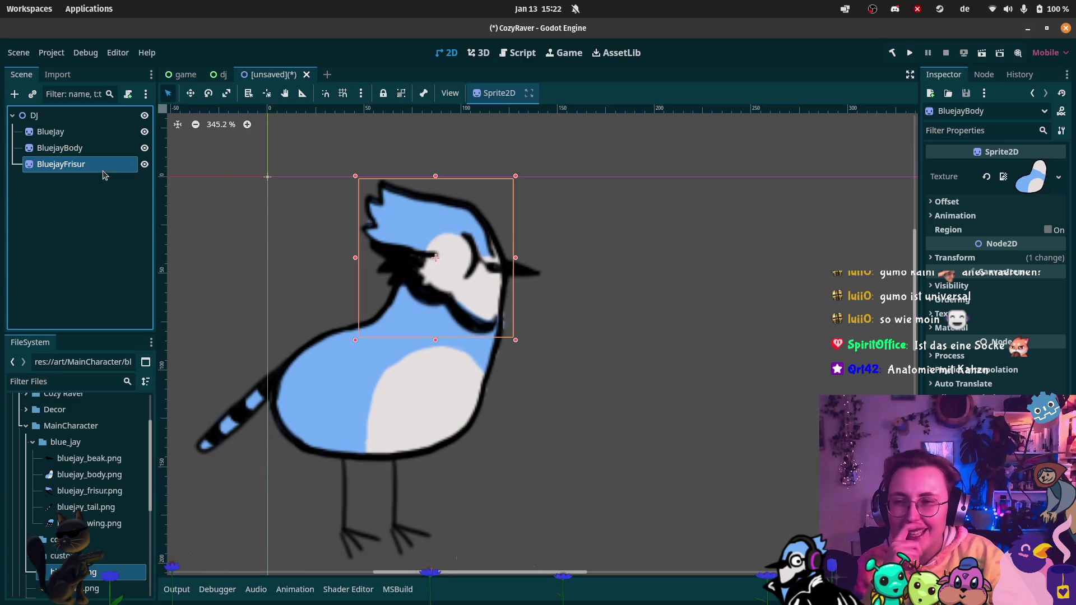
mouse_move(418, 243)
mouse_down()
mouse_move(432, 245)
mouse_move(423, 240)
mouse_up()
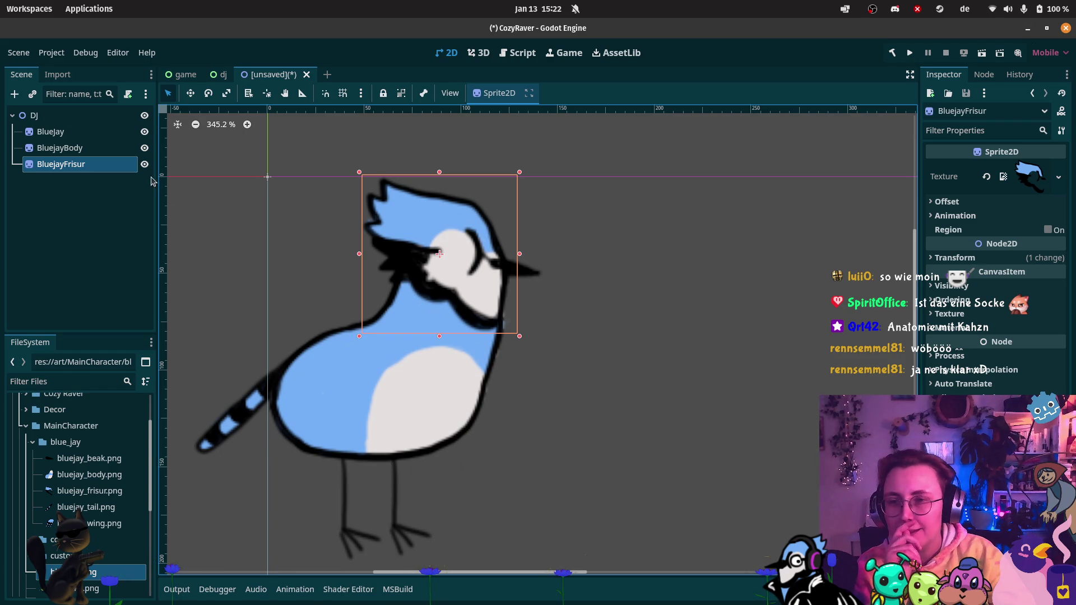
mouse_move(106, 507)
mouse_down()
mouse_move(244, 404)
mouse_move(254, 410)
mouse_move(246, 403)
mouse_up()
Step: Parent BluejayTail under BluejayBody and add bluejay_wing.png onto the bird's side
drag(78, 185, 79, 152)
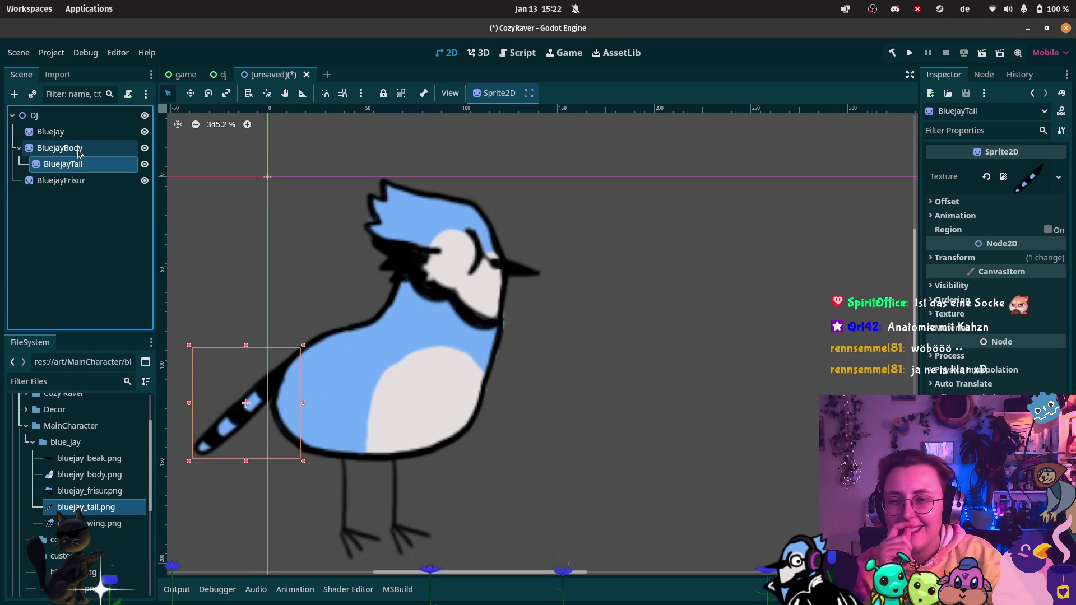
mouse_move(104, 523)
mouse_down()
mouse_move(132, 224)
mouse_move(78, 157)
mouse_up()
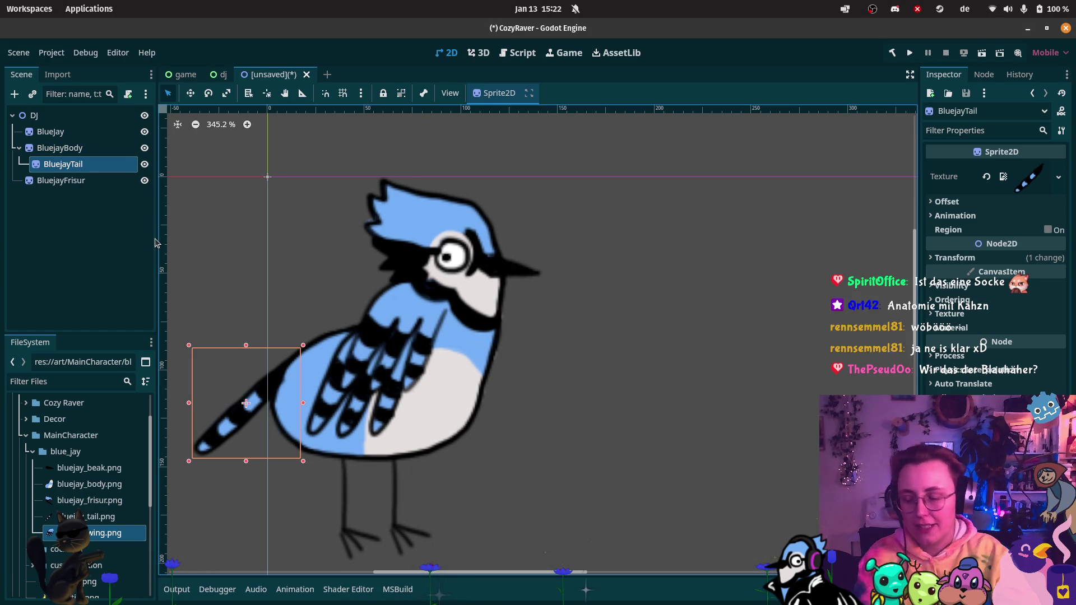
key(ctrl+z)
mouse_move(104, 535)
mouse_down()
mouse_move(73, 222)
mouse_move(95, 519)
mouse_move(273, 480)
mouse_move(387, 381)
mouse_move(338, 381)
mouse_up()
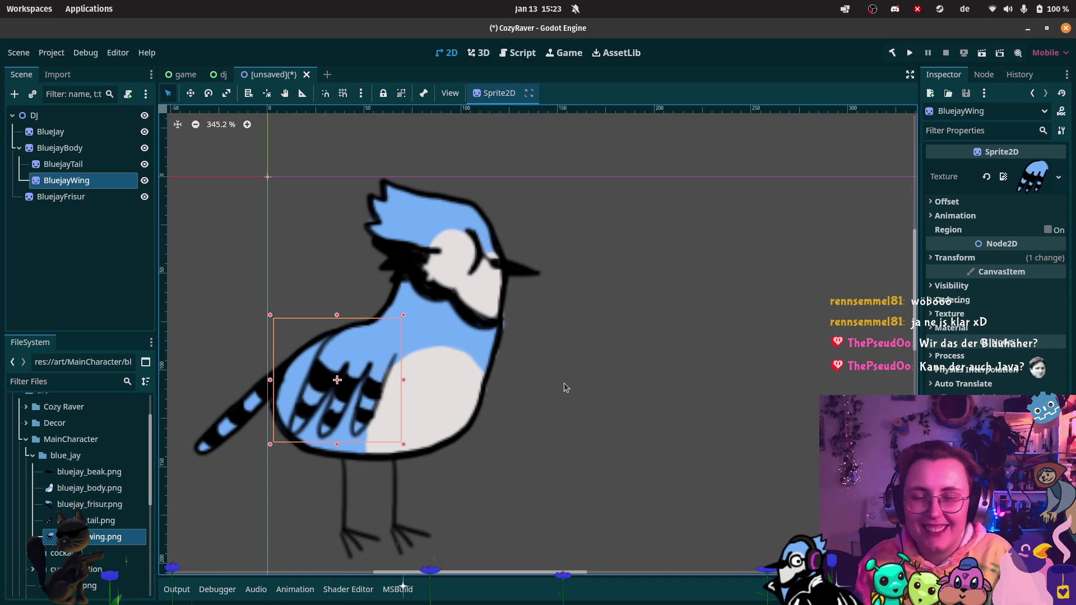
Step: Scroll the FileSystem list and drag another part image into the Scene dock
click(35, 442)
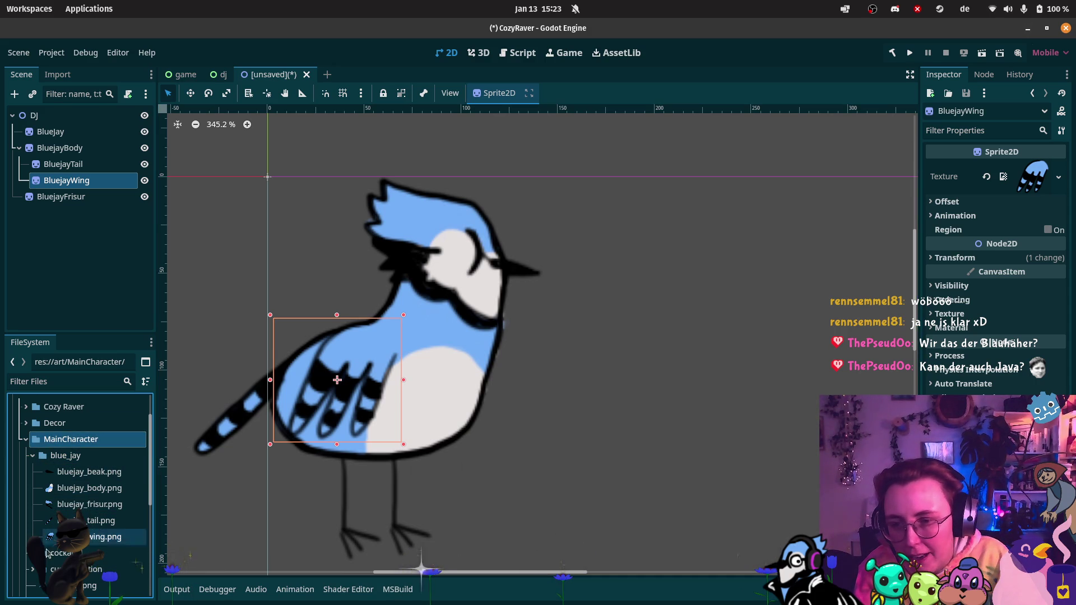
scroll(33, 570, down, 5)
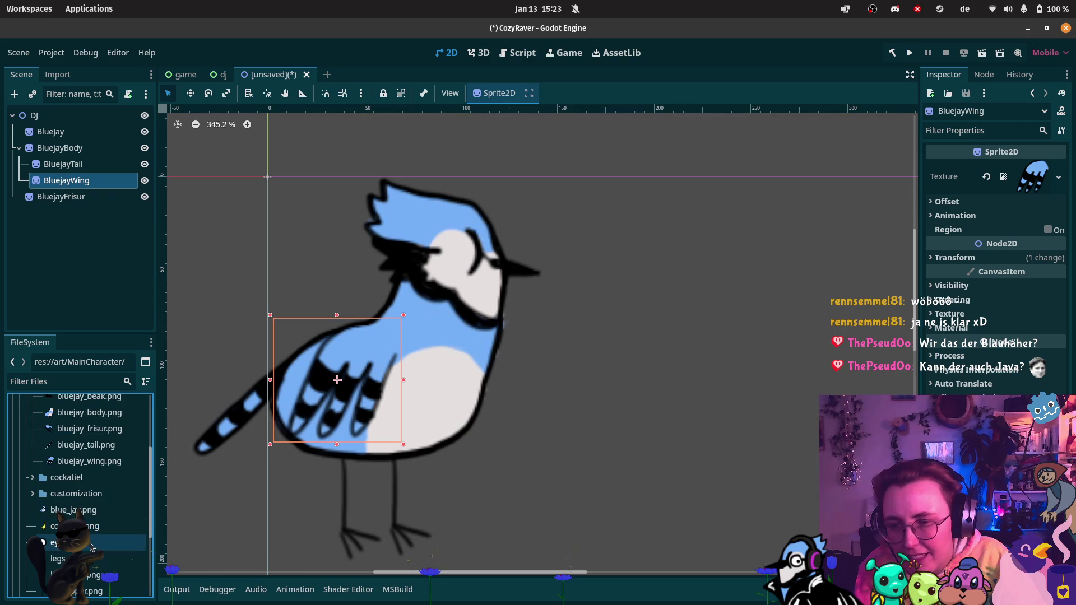
mouse_move(56, 542)
mouse_down()
mouse_move(224, 176)
mouse_move(59, 204)
mouse_up()
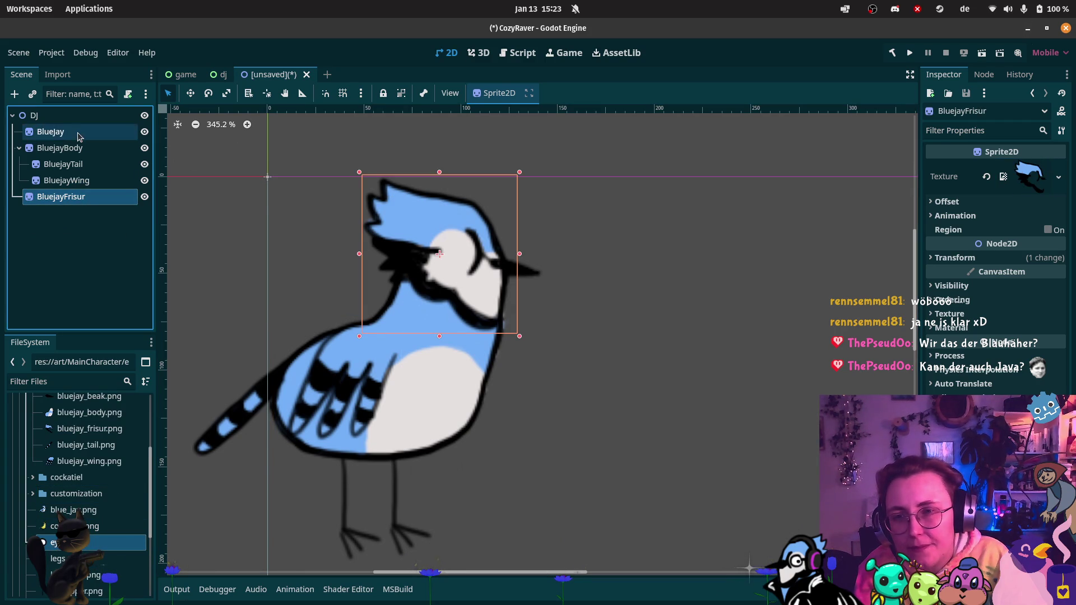
click(60, 148)
right_click(75, 274)
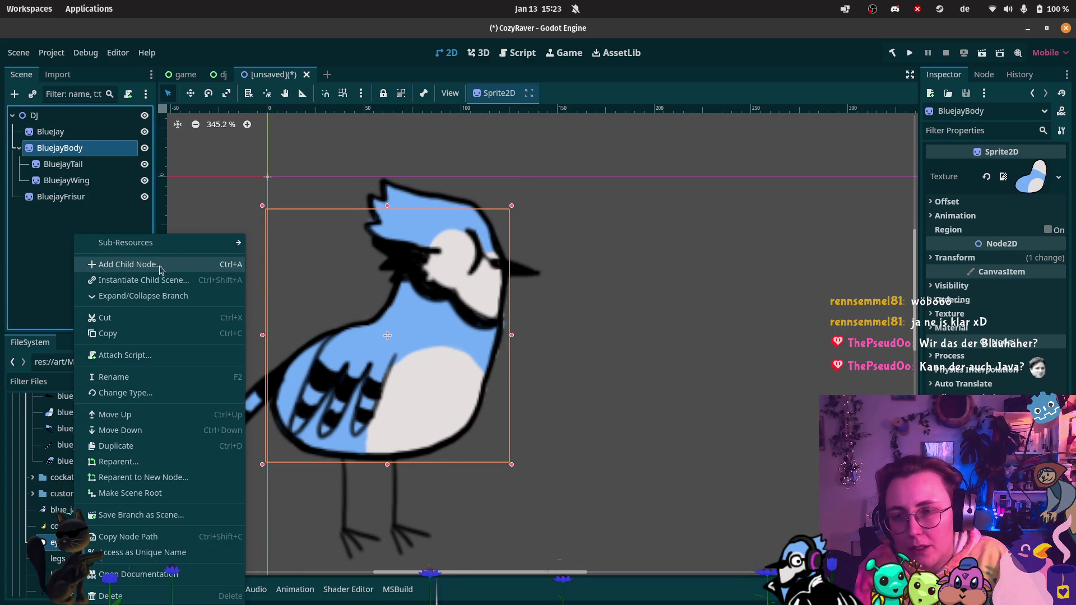
mouse_move(169, 244)
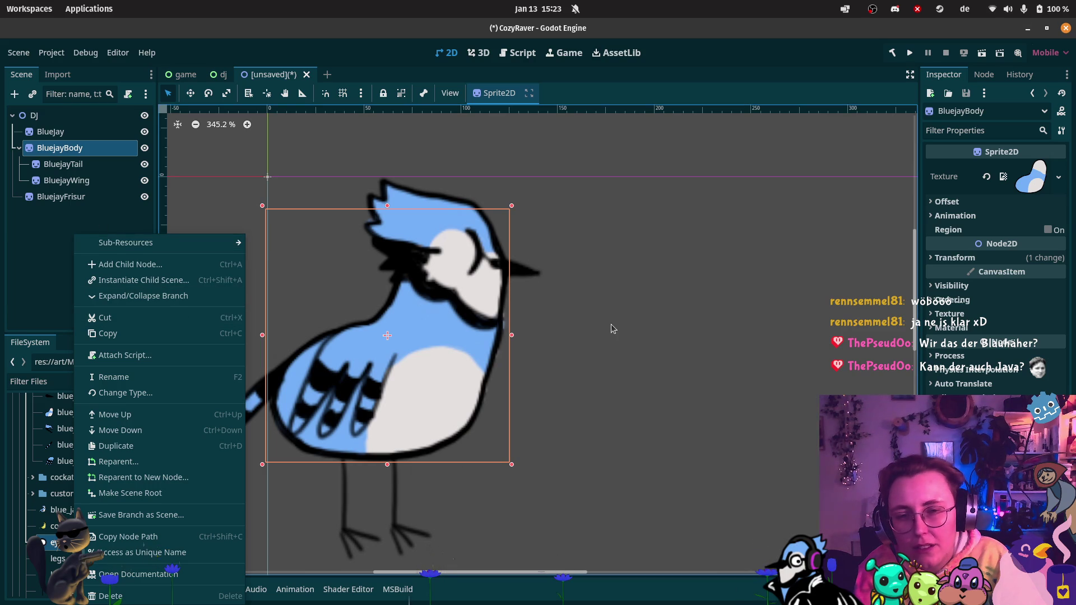
scroll(611, 328, up, 8)
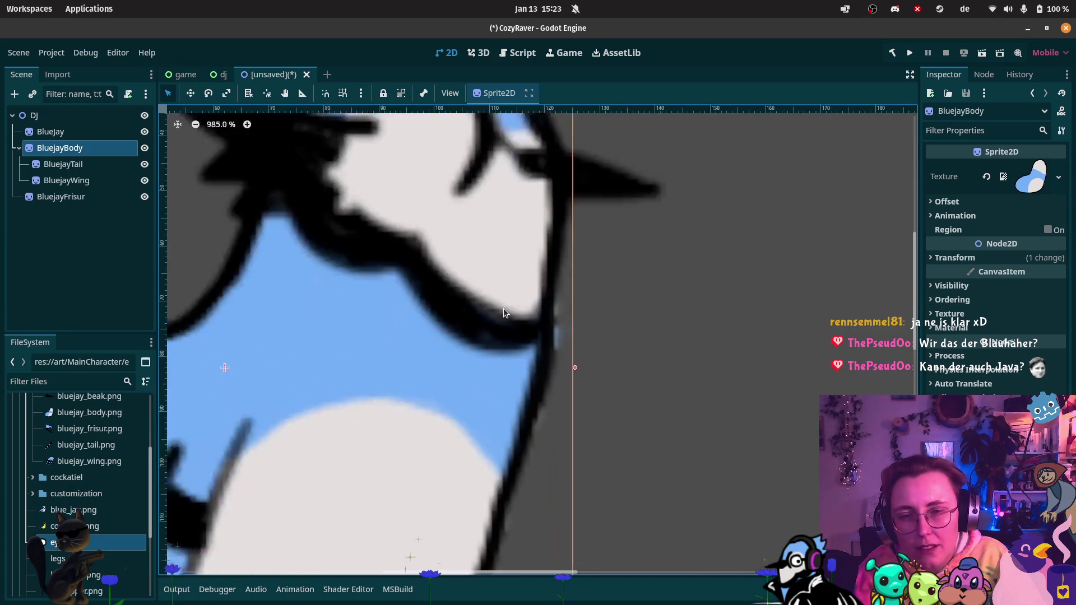
scroll(518, 314, down, 1)
scroll(462, 277, down, 3)
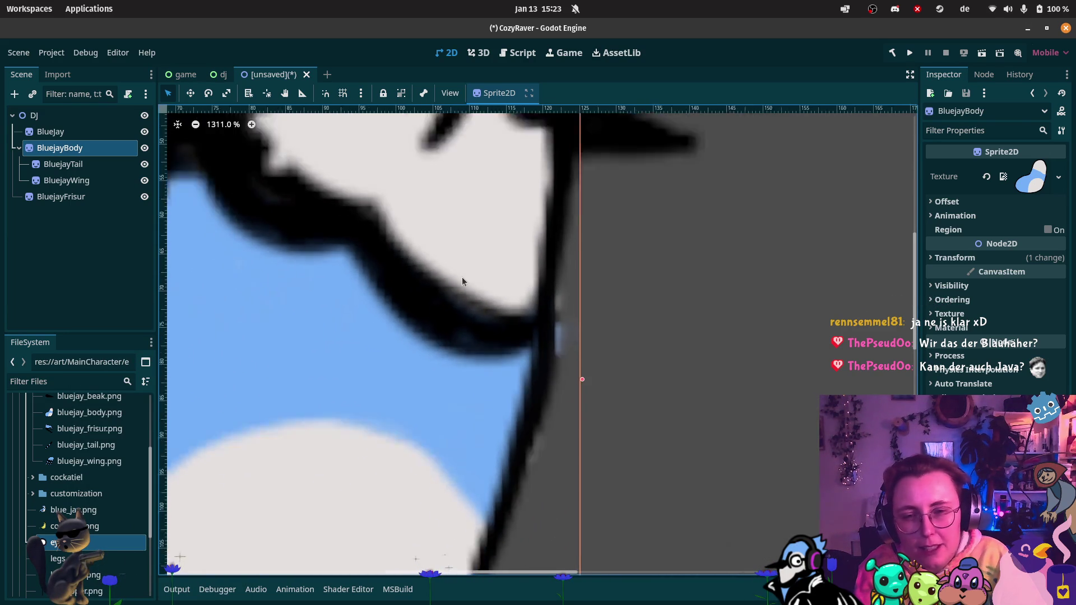
scroll(453, 279, down, 5)
scroll(512, 293, up, 8)
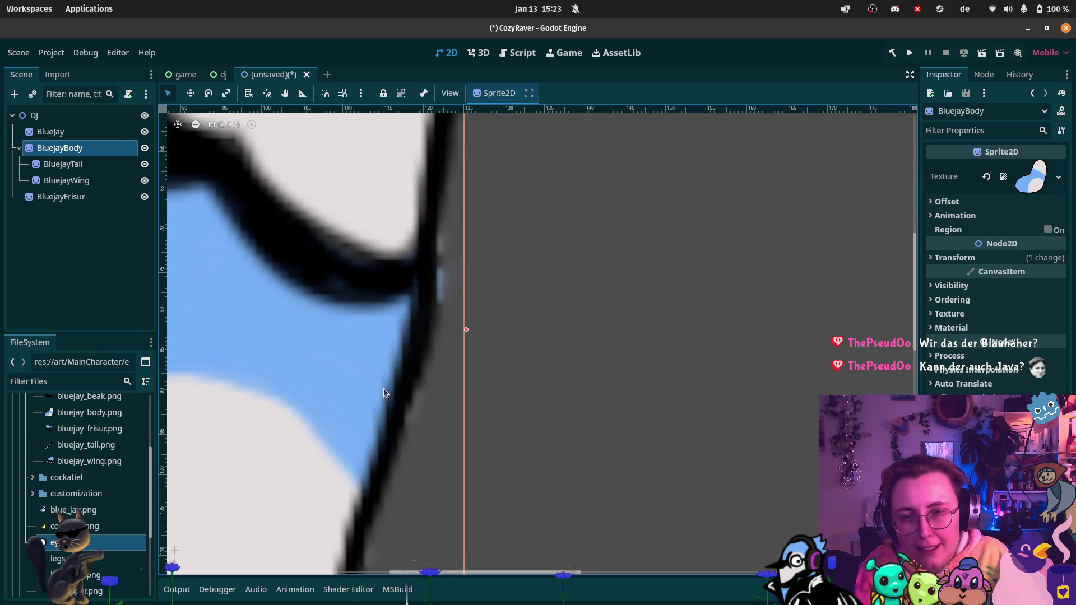
scroll(389, 344, down, 2)
scroll(388, 343, down, 5)
scroll(398, 271, up, 1)
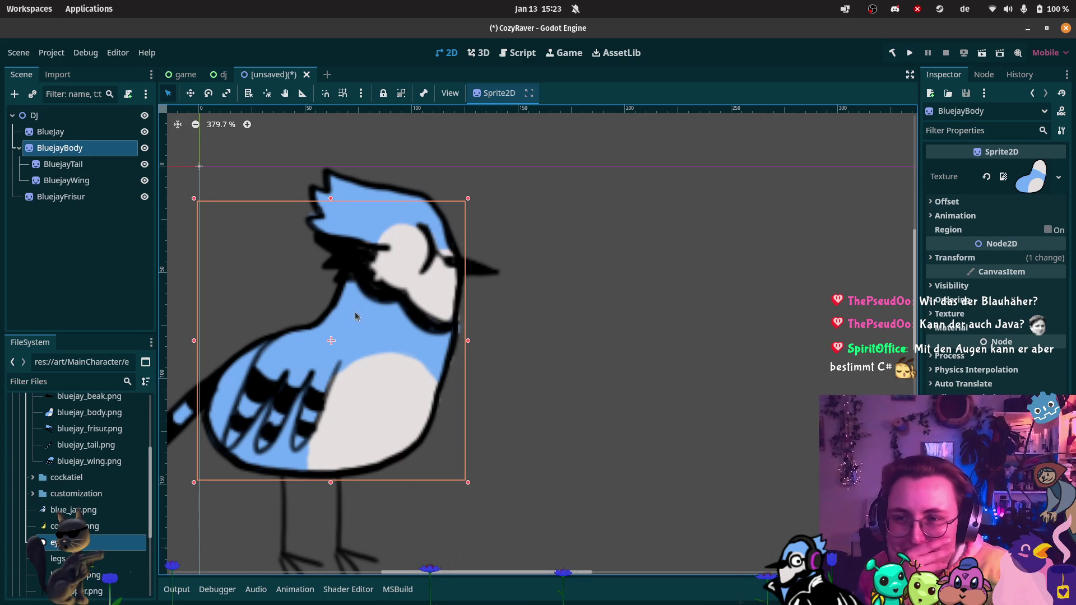
right_click(82, 255)
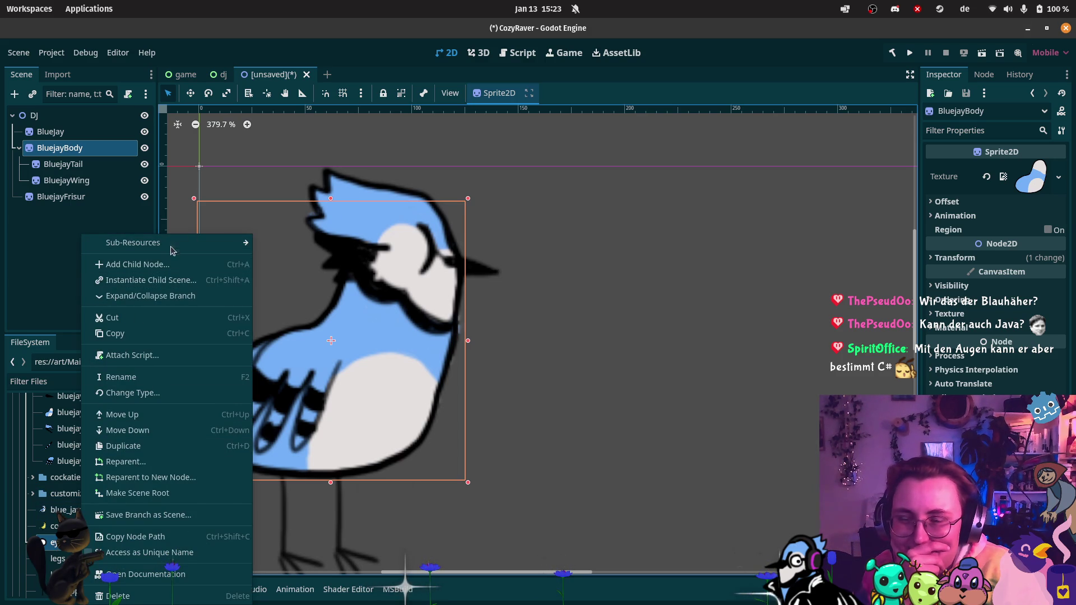
Step: Add a Node2D child under DJ and name it Bluejayhead
right_click(57, 116)
click(68, 123)
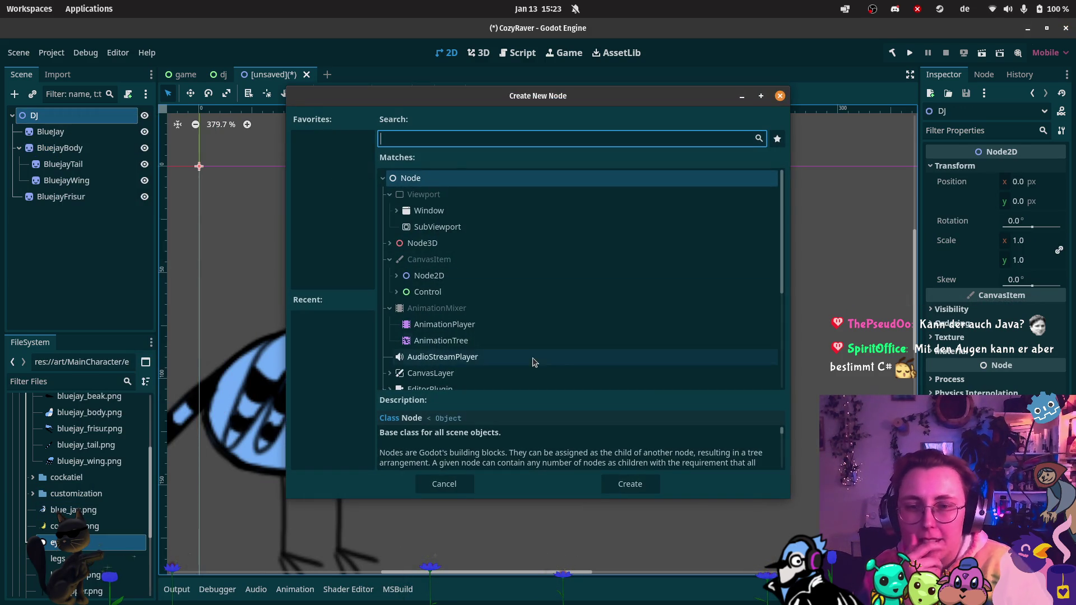
scroll(463, 224, down, 5)
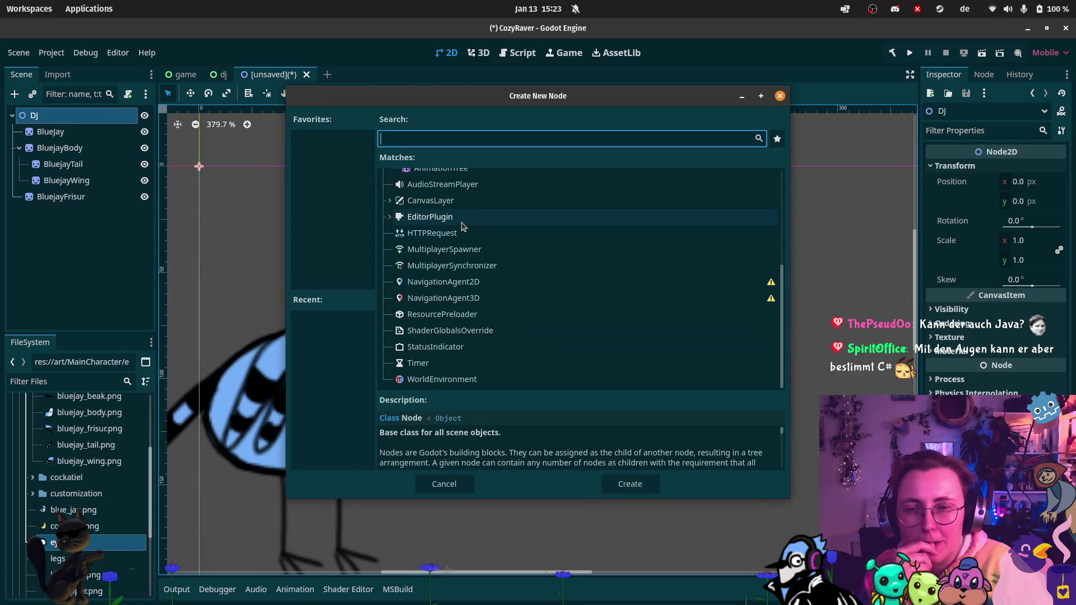
scroll(462, 224, up, 5)
click(464, 275)
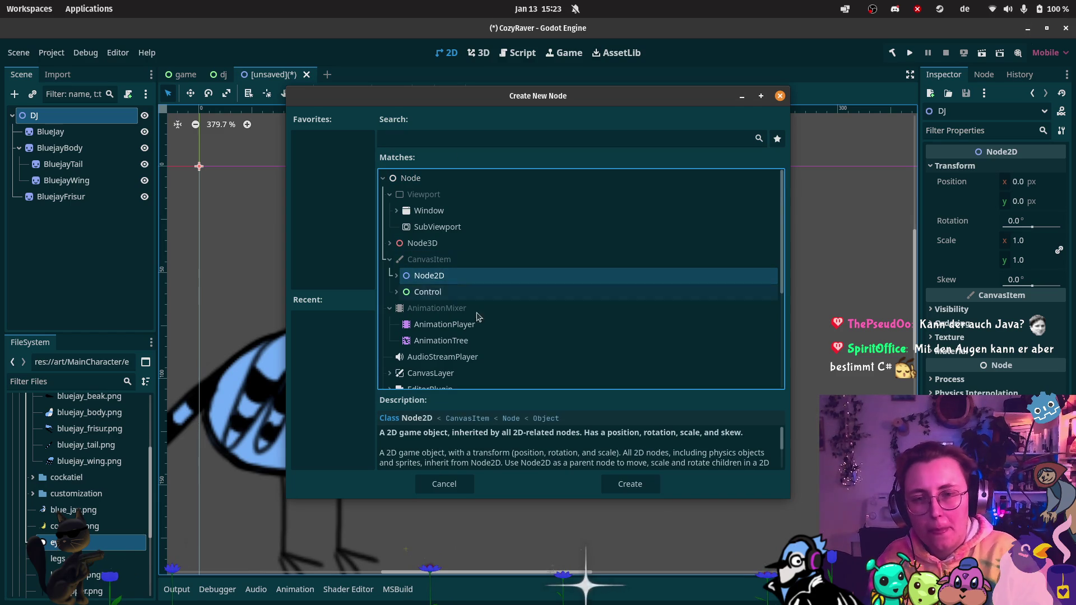
click(622, 484)
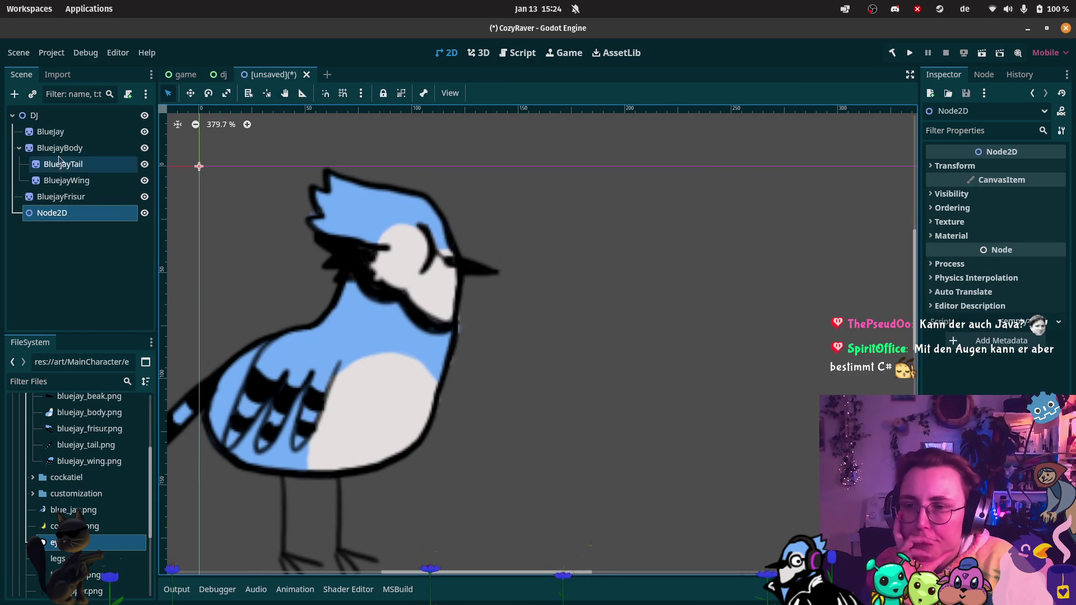
click(68, 213)
click(67, 213)
key(BackSpace)
text(Bluejay)
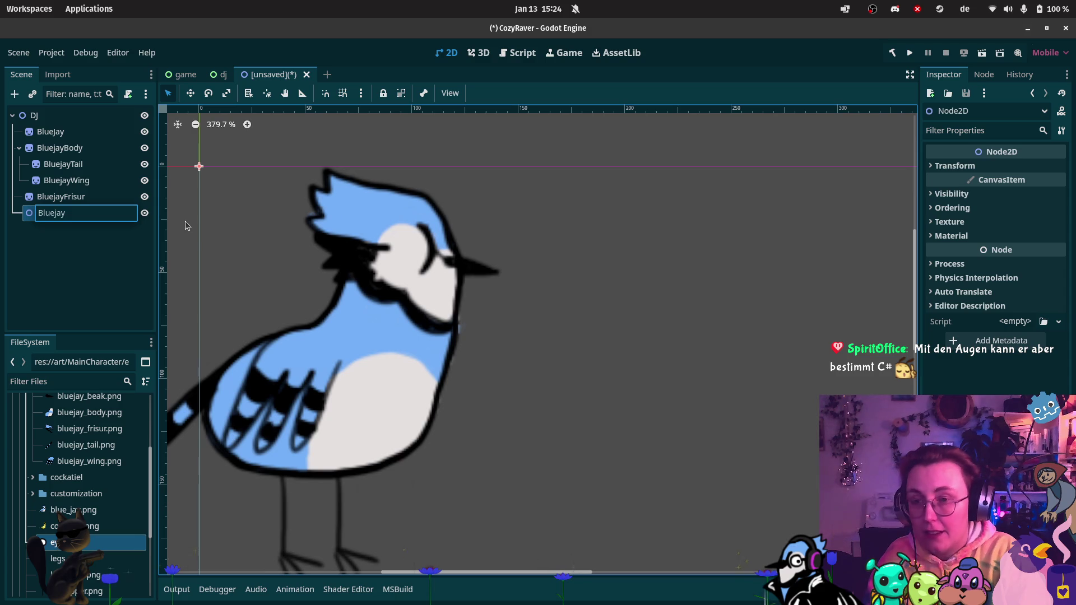
text(head)
key(Return)
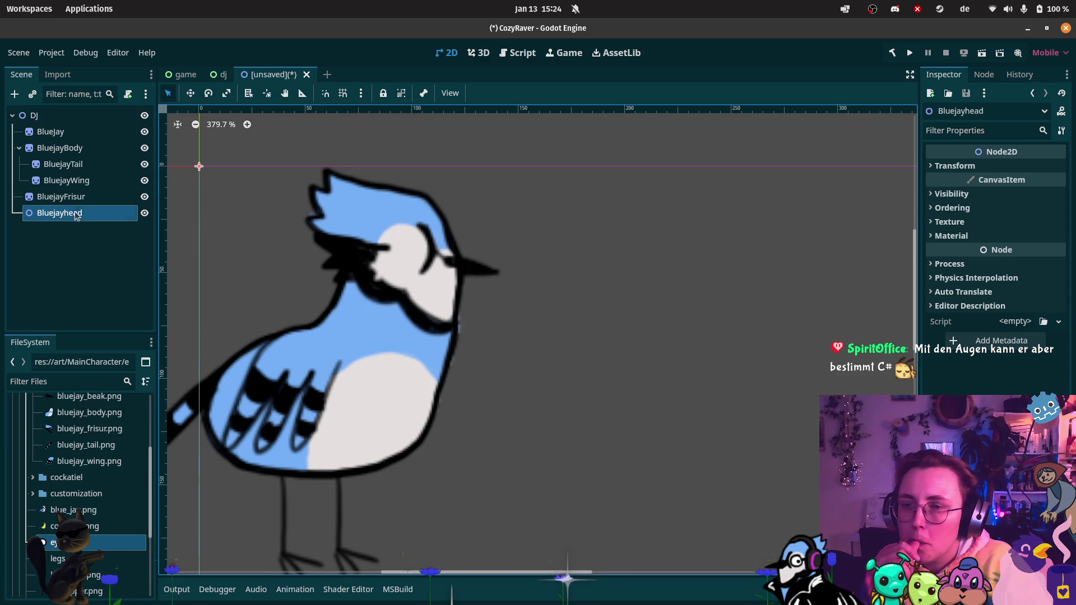
Step: Rename the root to DJ_Bluejay and move BluejayFrisur inside Bluejayhead
click(62, 123)
click(62, 123)
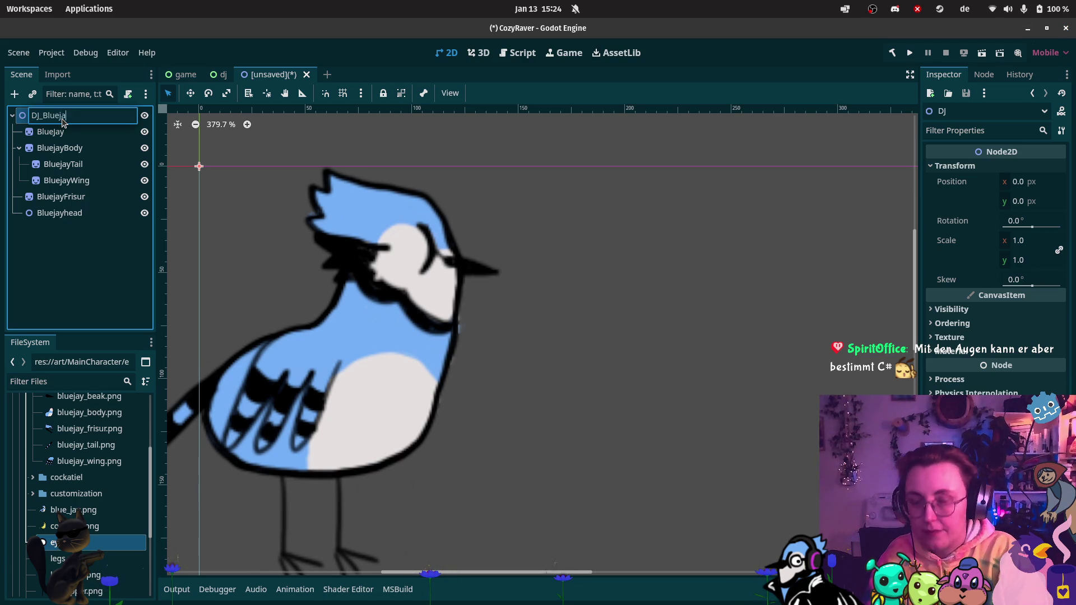
text(ay)
key(Return)
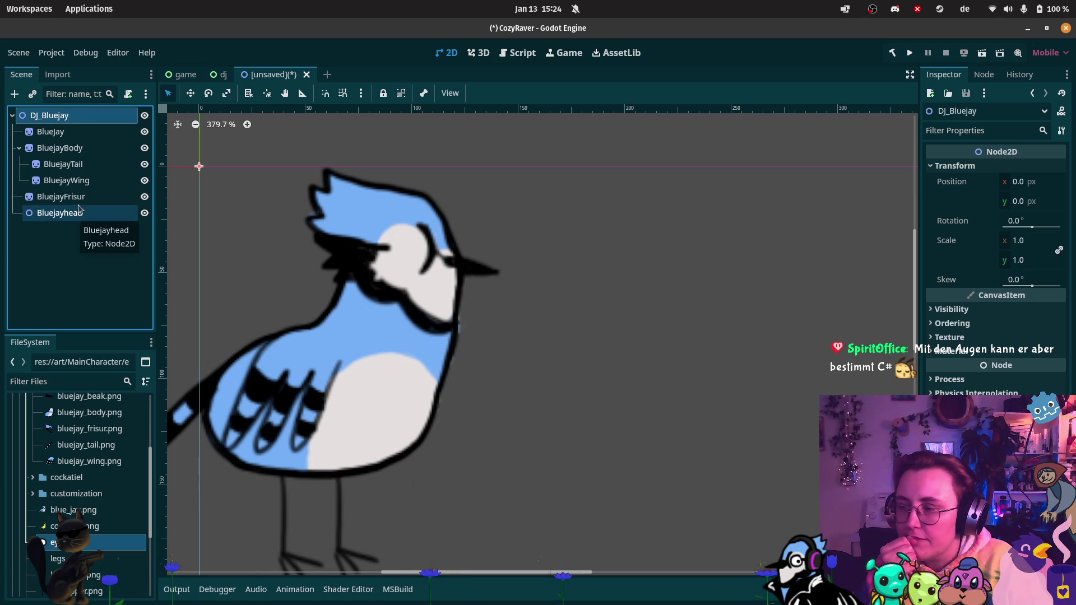
drag(77, 197, 82, 216)
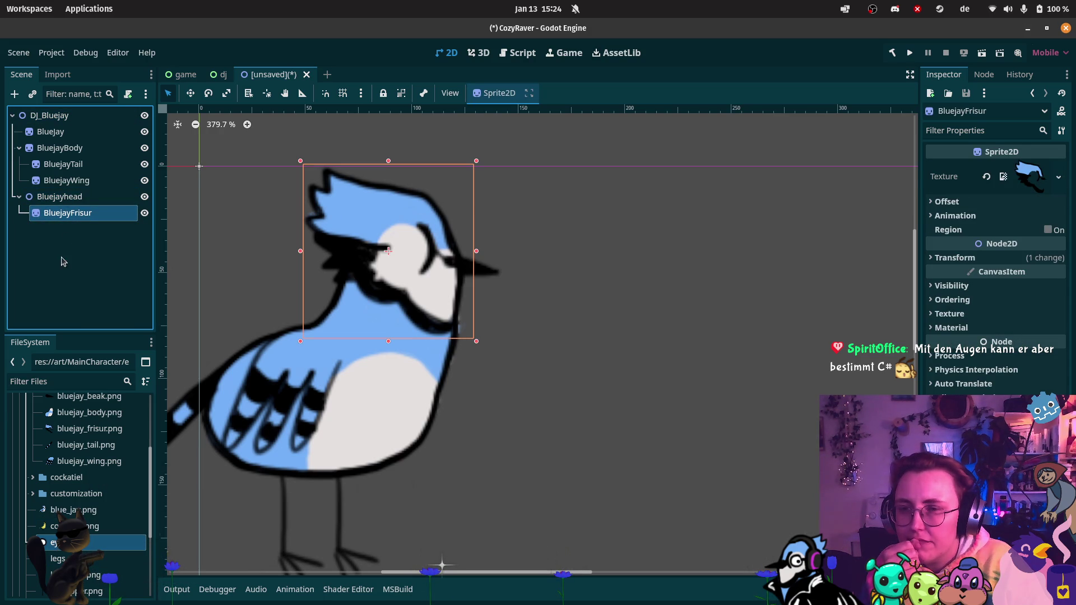
Step: Add eyes.png as an Eyes sprite placed under Bluejayhead
click(68, 195)
mouse_move(53, 542)
mouse_down()
mouse_move(469, 241)
mouse_move(403, 251)
mouse_up()
drag(71, 235, 60, 199)
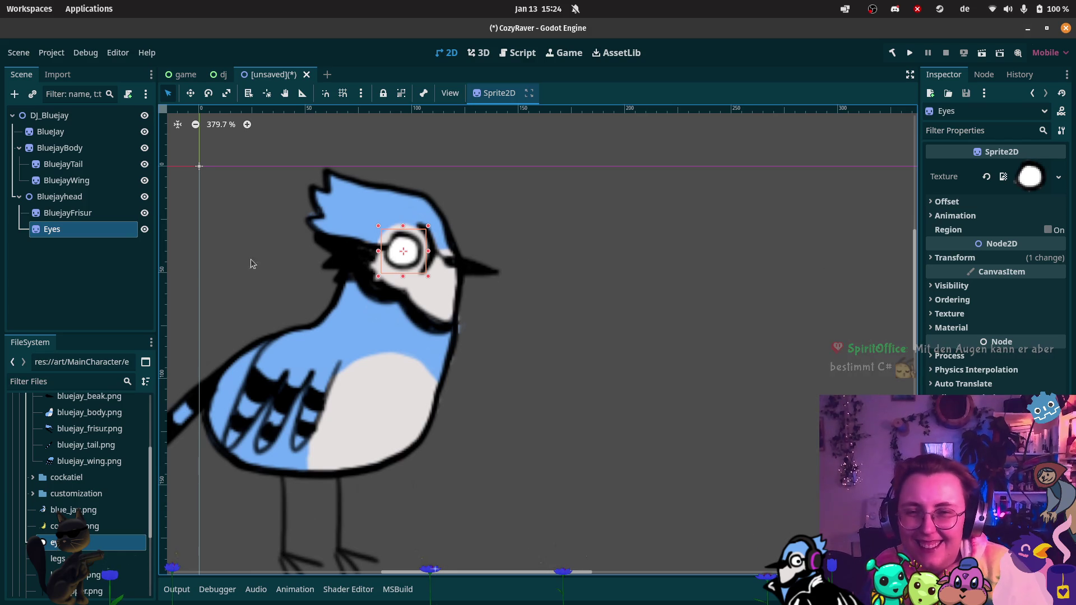
Step: Add pupil.png as a Pupil sprite, shrink it, and nudge it inside the white eye
scroll(62, 559, down, 1)
mouse_move(67, 588)
mouse_down()
mouse_move(93, 294)
mouse_move(388, 237)
mouse_move(403, 253)
mouse_move(106, 247)
mouse_move(517, 298)
mouse_move(528, 288)
mouse_move(521, 298)
mouse_move(405, 252)
mouse_up()
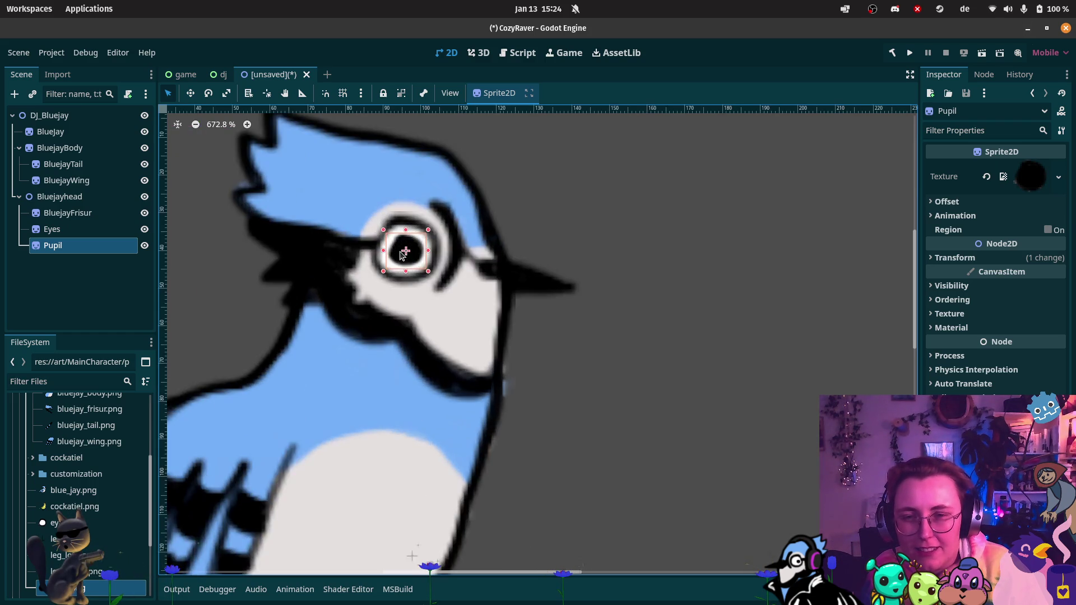
scroll(404, 252, up, 5)
drag(442, 214, 423, 236)
drag(408, 271, 397, 262)
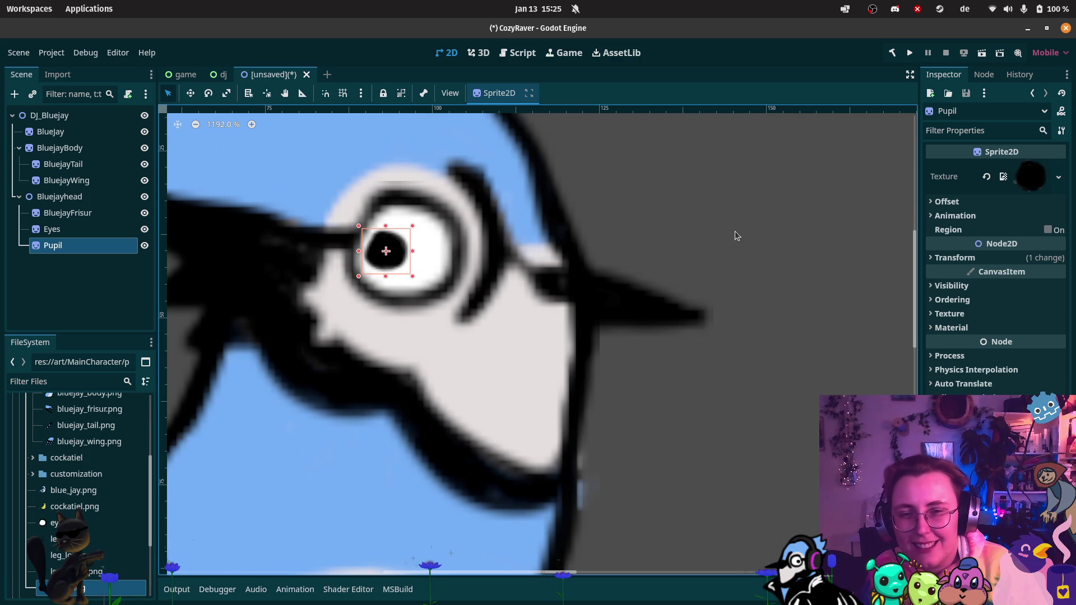
drag(413, 228, 408, 231)
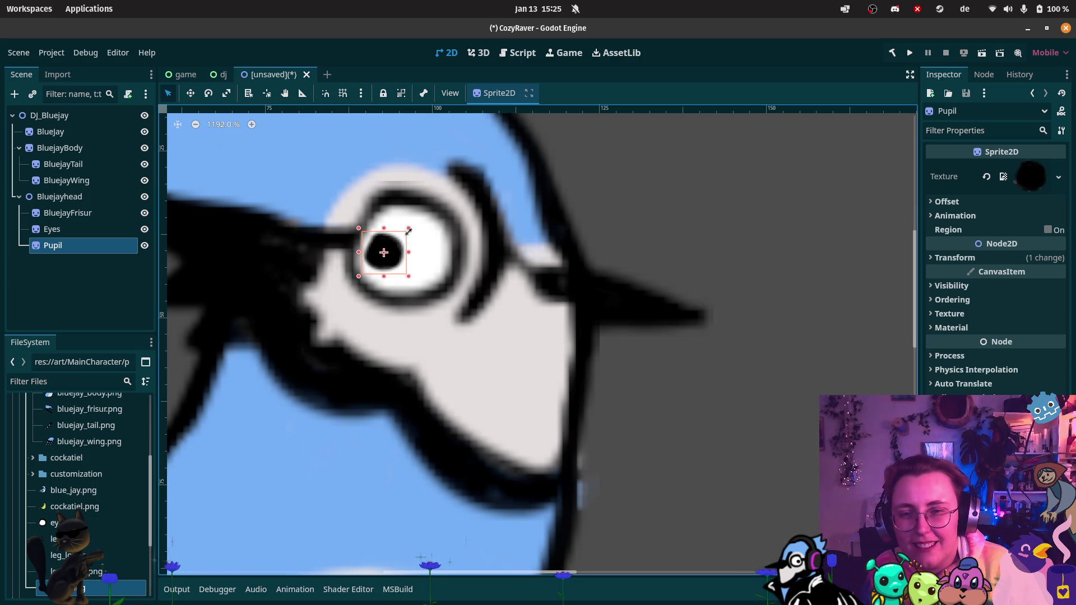
click(748, 221)
scroll(683, 230, down, 13)
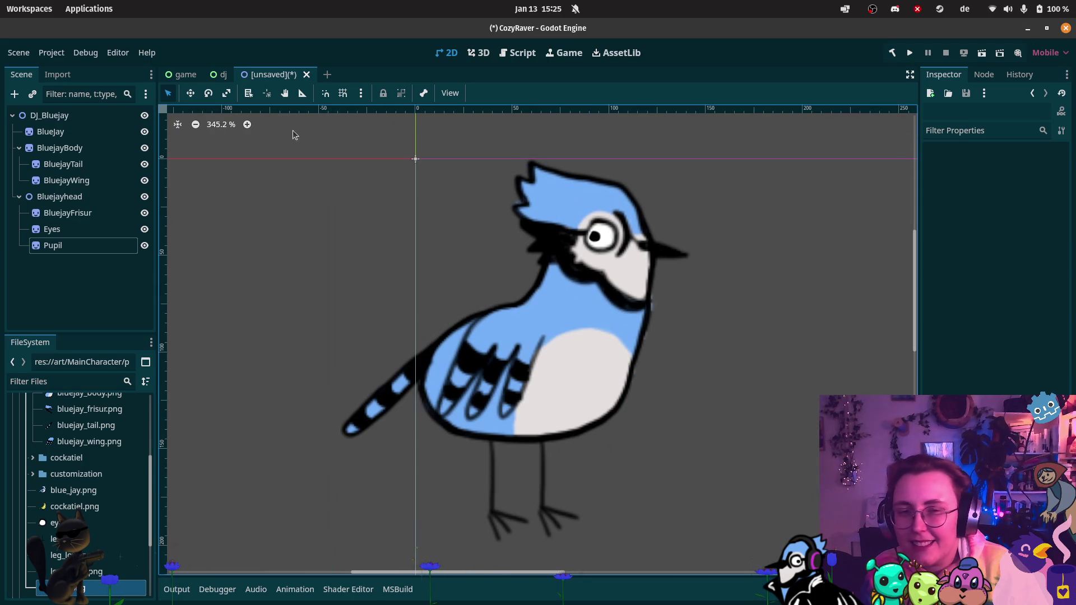
Step: Bring the cozy raver window in front of the Godot editor from the dock preview
scroll(90, 568, down, 1)
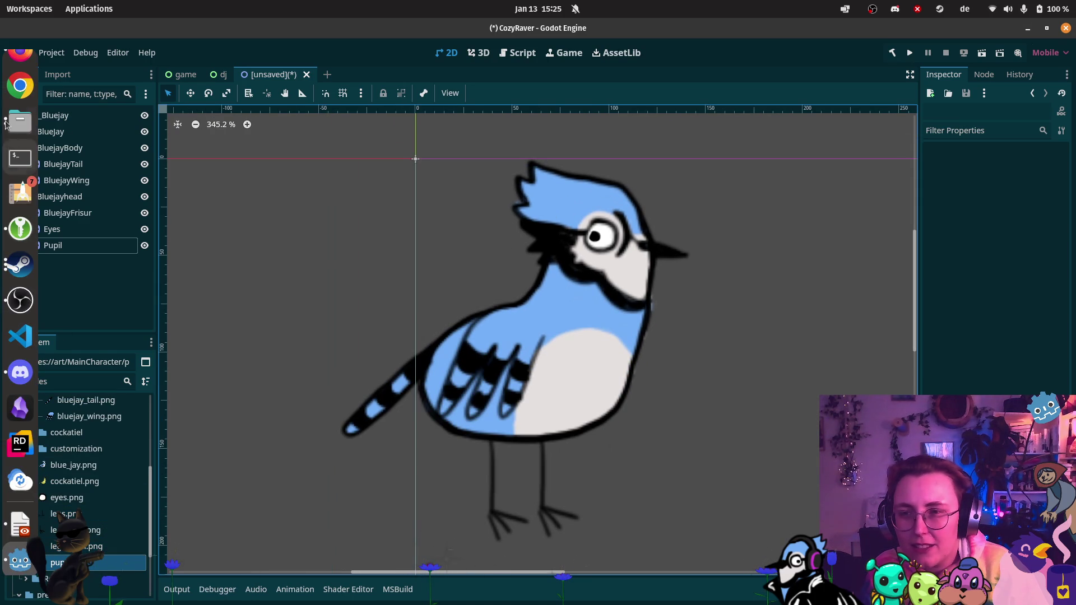
click(20, 56)
click(128, 75)
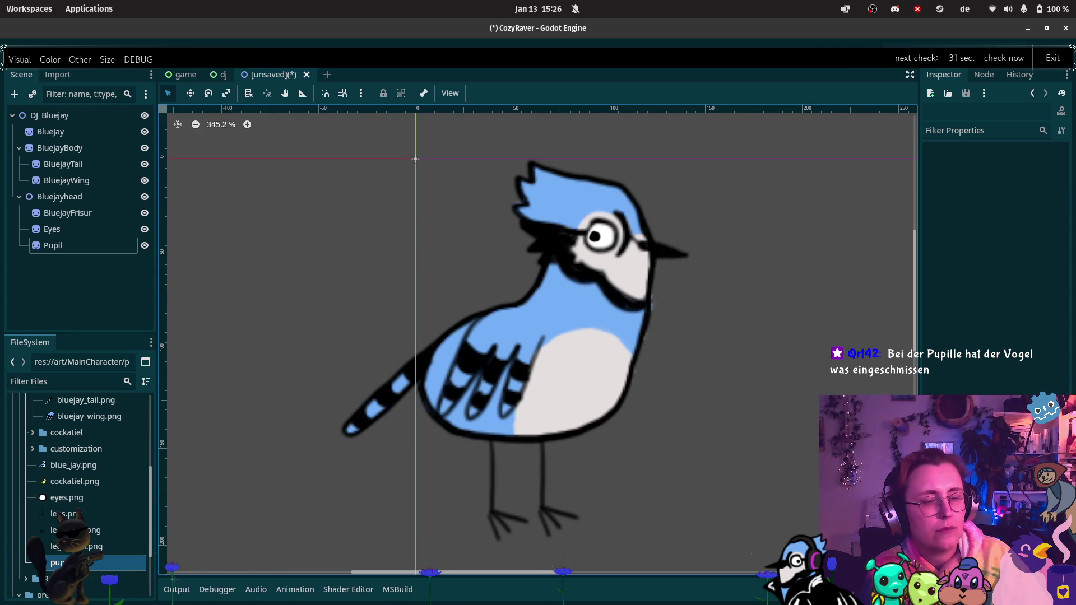
mouse_move(2, 503)
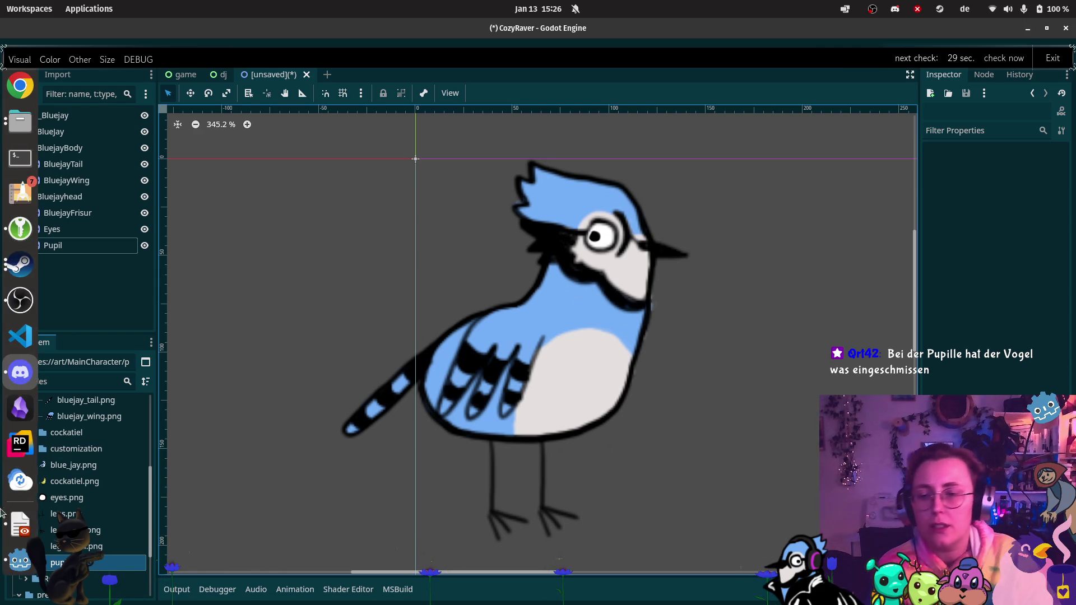
scroll(20, 503, down, 2)
Step: Crop legs.png in Krita to a tight 26x55 px area around the right leg
click(19, 524)
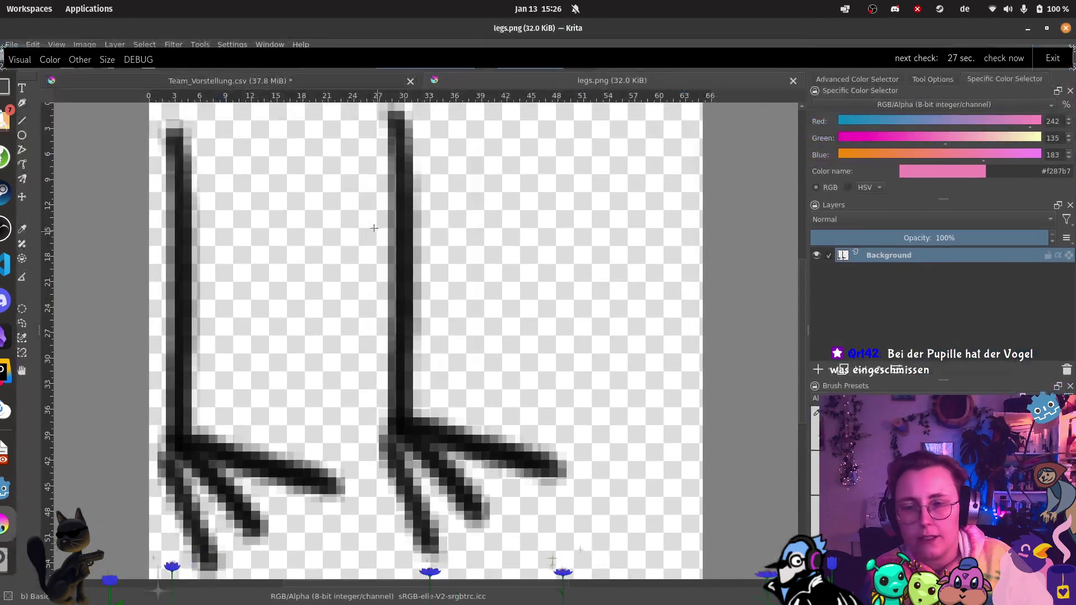
click(8, 212)
mouse_move(209, 106)
mouse_down()
mouse_move(533, 400)
mouse_move(533, 432)
mouse_move(492, 506)
mouse_move(515, 545)
mouse_up()
drag(408, 433, 519, 448)
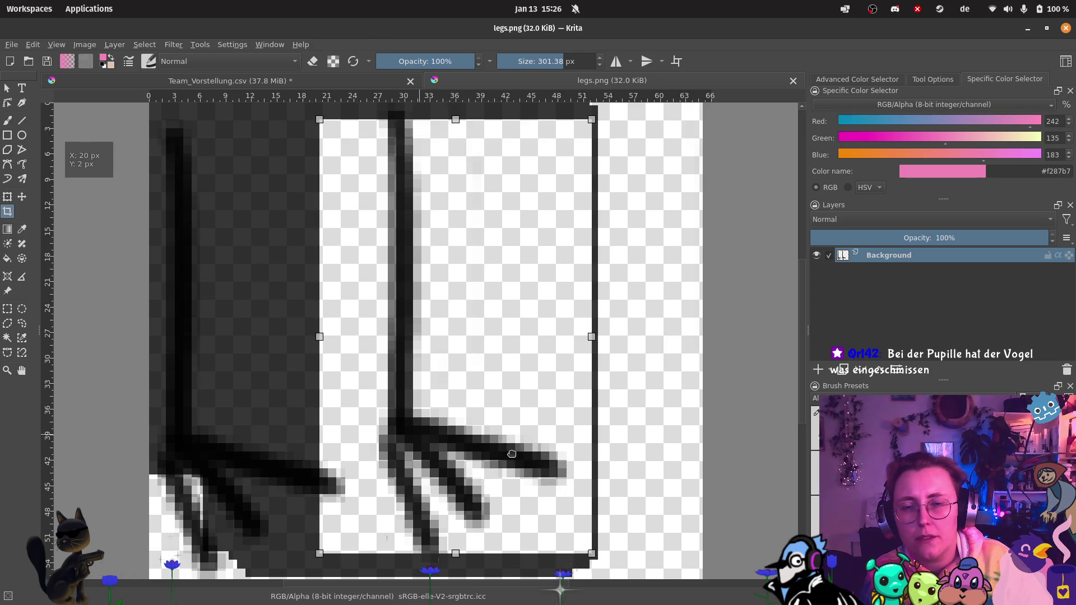
scroll(492, 377, down, 2)
drag(545, 238, 548, 229)
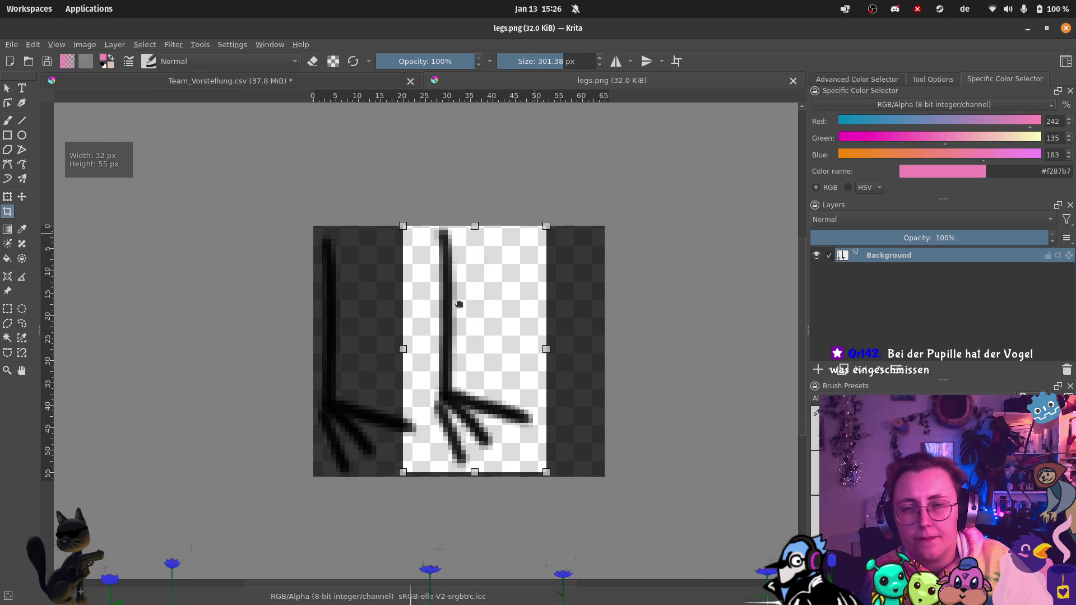
click(441, 343)
drag(403, 348, 451, 373)
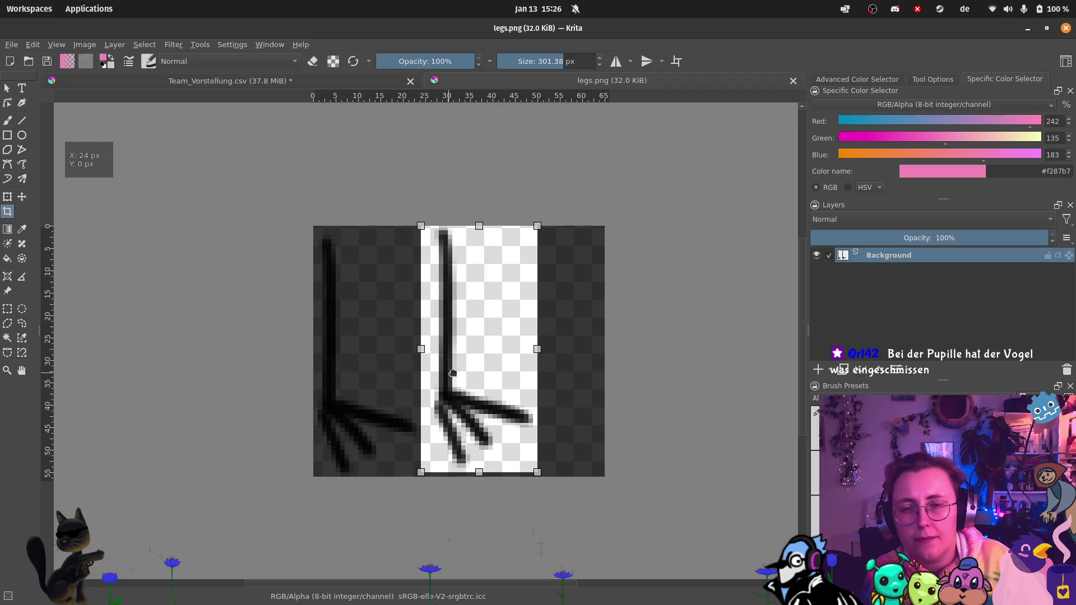
key(Return)
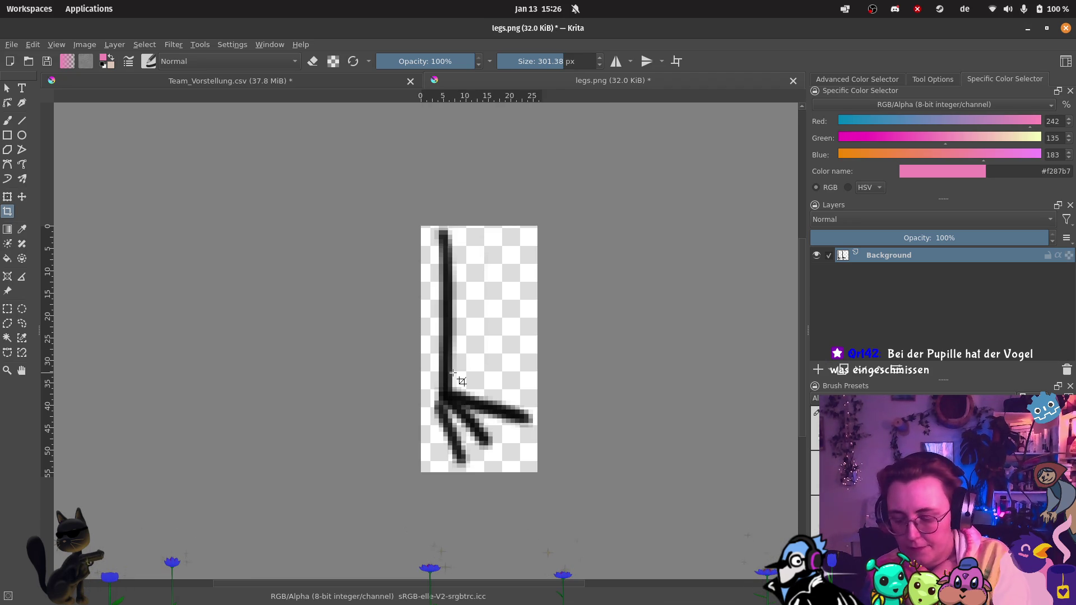
Step: Save the cropped legs.png as PNG and return to Godot
key(ctrl+s)
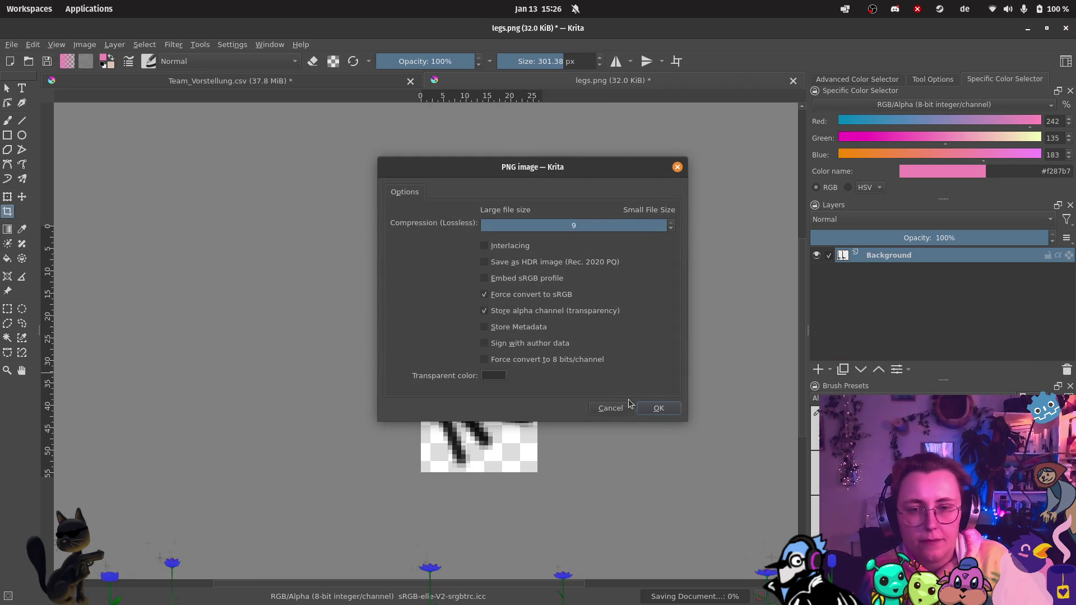
click(659, 408)
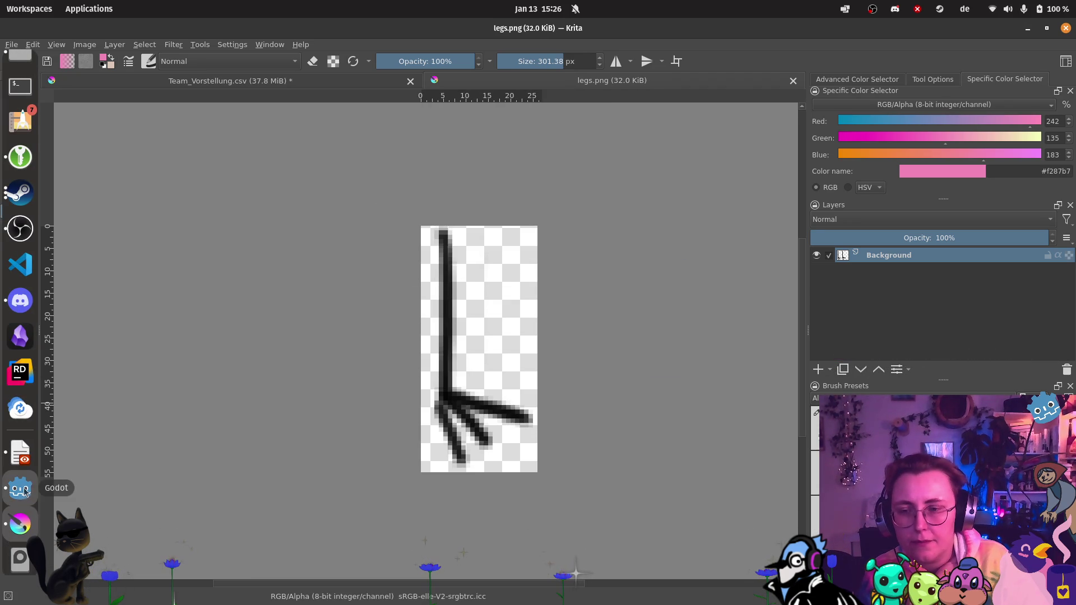
click(20, 489)
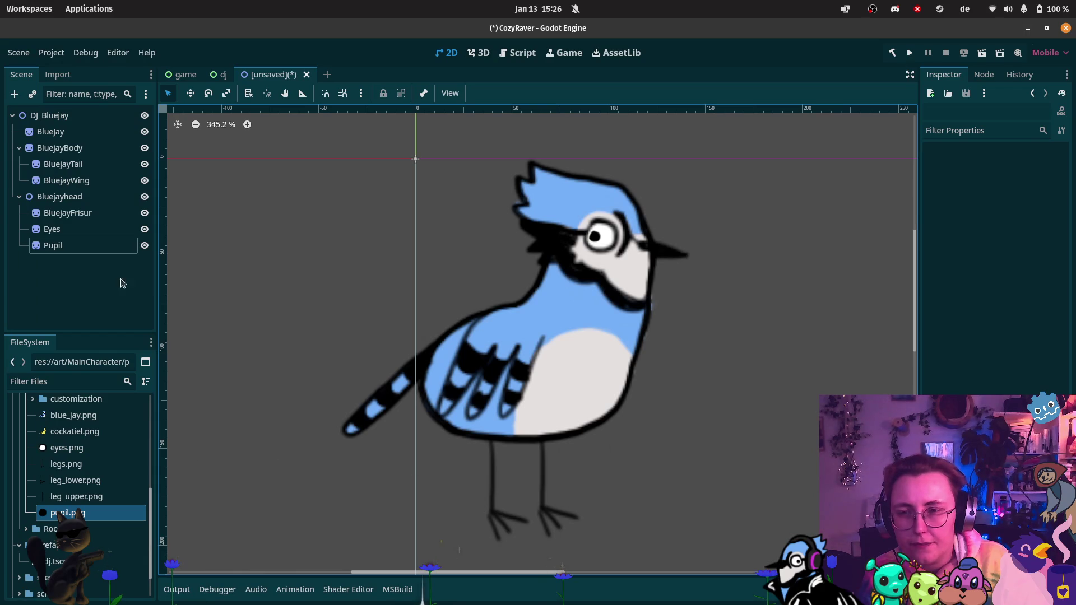
Step: Add legs.png as a sprite, place it right below BlueJay, and rename it Leg right
mouse_move(75, 467)
mouse_down()
mouse_move(81, 275)
mouse_move(63, 126)
mouse_move(84, 157)
mouse_move(51, 276)
mouse_up()
mouse_move(112, 479)
mouse_down()
mouse_move(451, 505)
mouse_move(556, 488)
mouse_up()
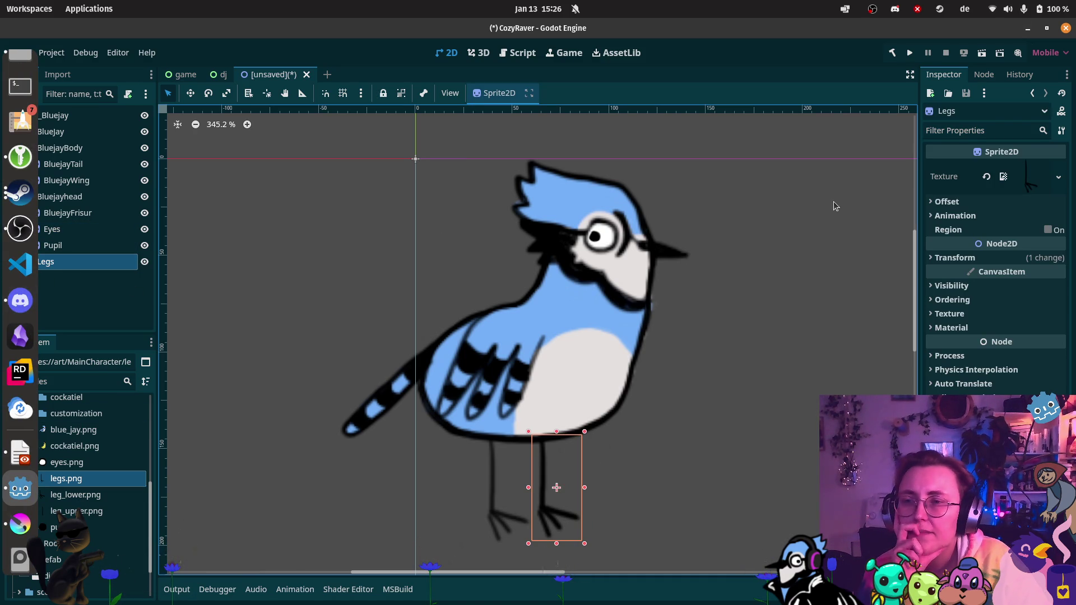
drag(96, 266, 74, 146)
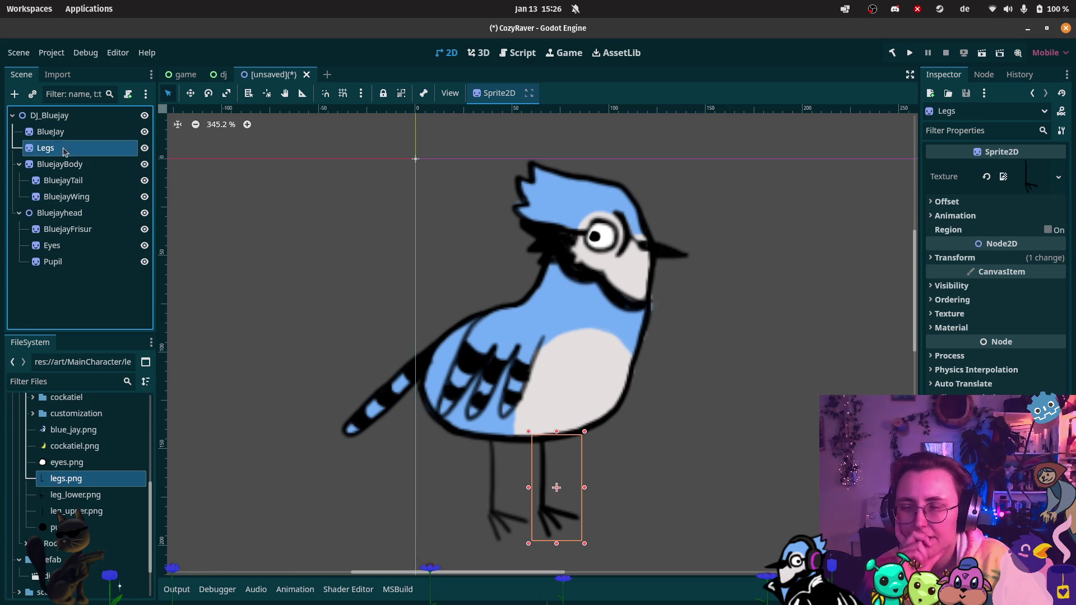
double_click(76, 145)
key(BackSpace)
text(rigj)
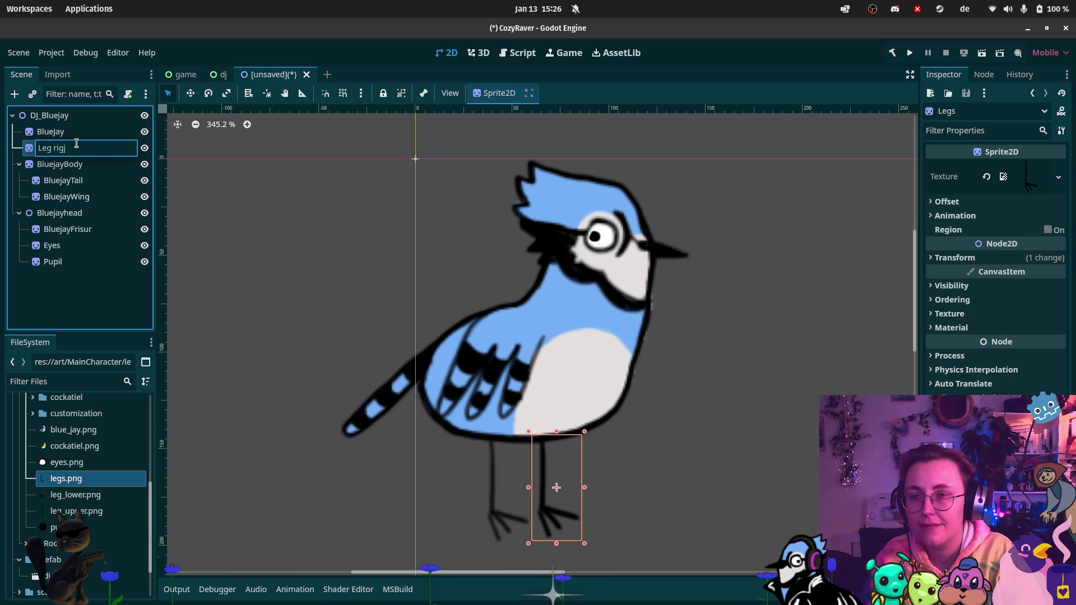
key(BackSpace)
key(BackSpace)
text(ht)
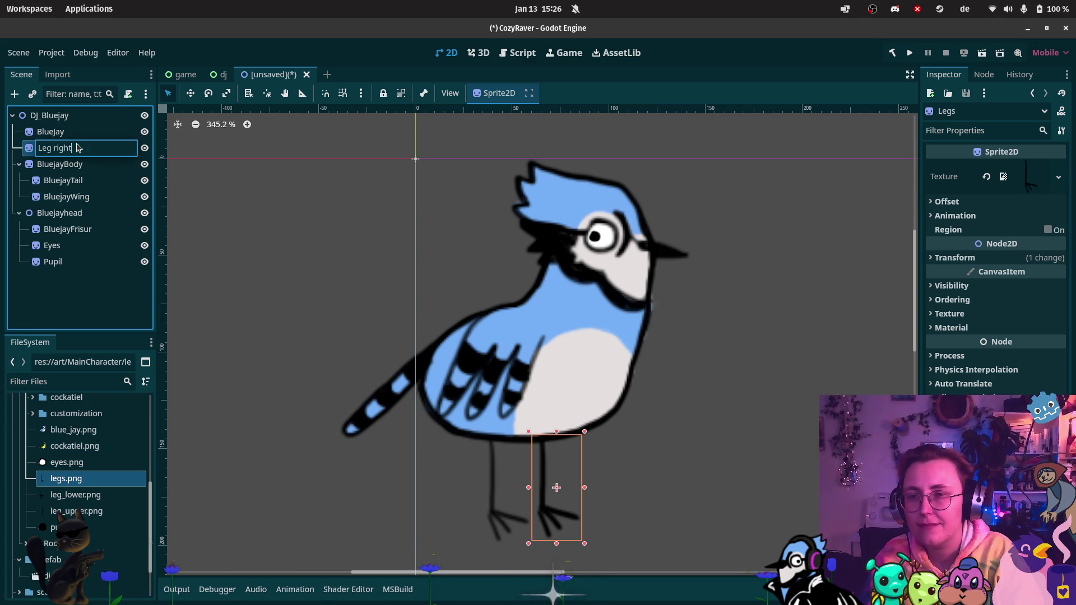
key(Return)
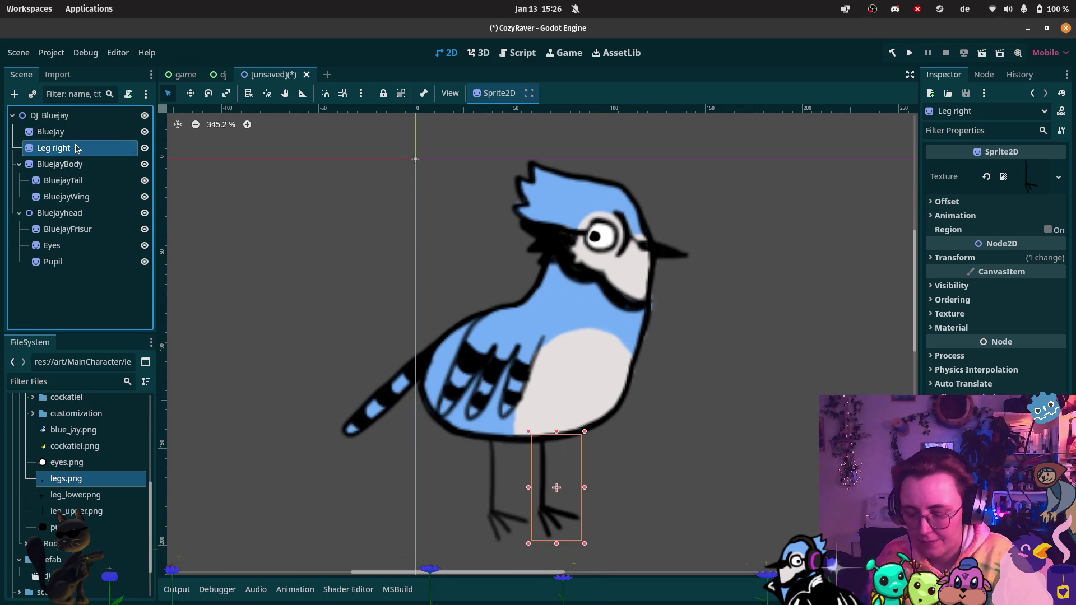
Step: Duplicate Leg right as Leg left and shift it about 23 px left
key(ctrl+d)
double_click(77, 164)
click(107, 160)
key(BackSpace)
key(BackSpace)
key(BackSpace)
key(BackSpace)
text(left)
key(Return)
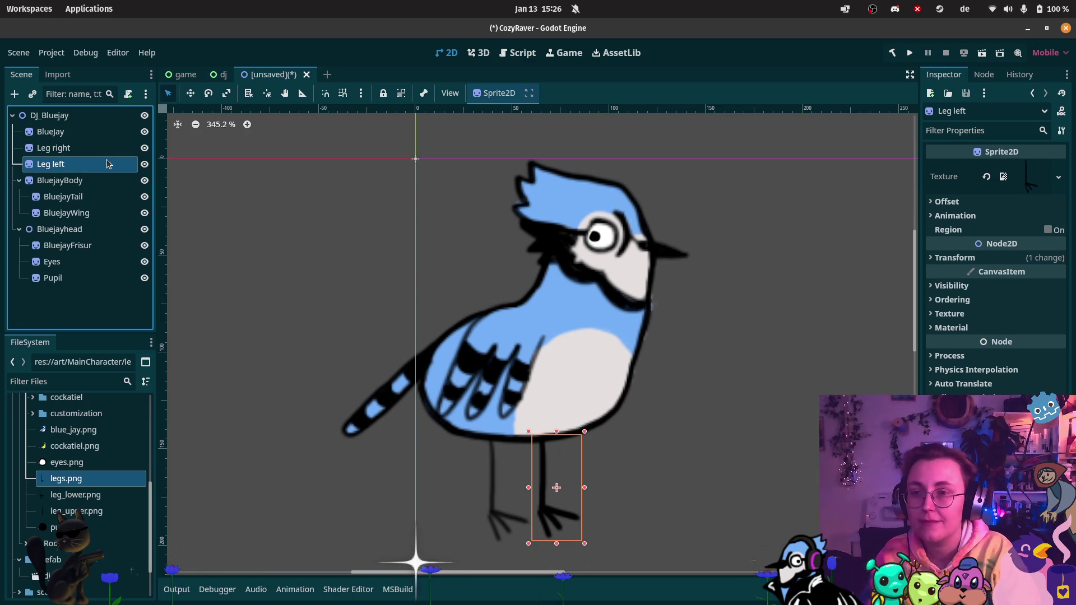
drag(566, 514, 516, 519)
Step: Hide the BlueJay reference sprite
click(146, 132)
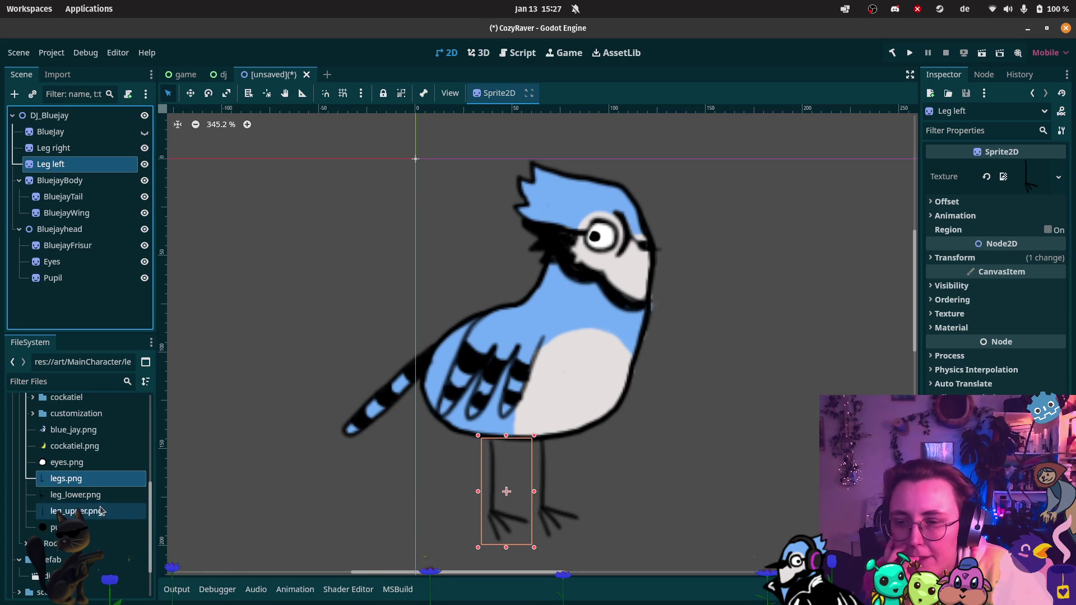
scroll(90, 434, up, 3)
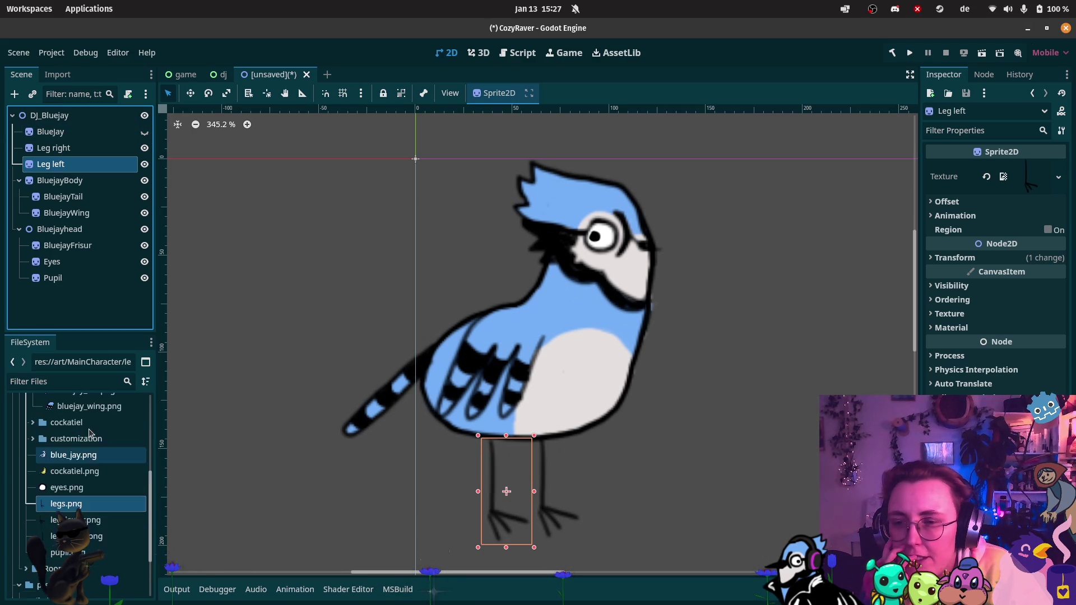
scroll(89, 434, up, 5)
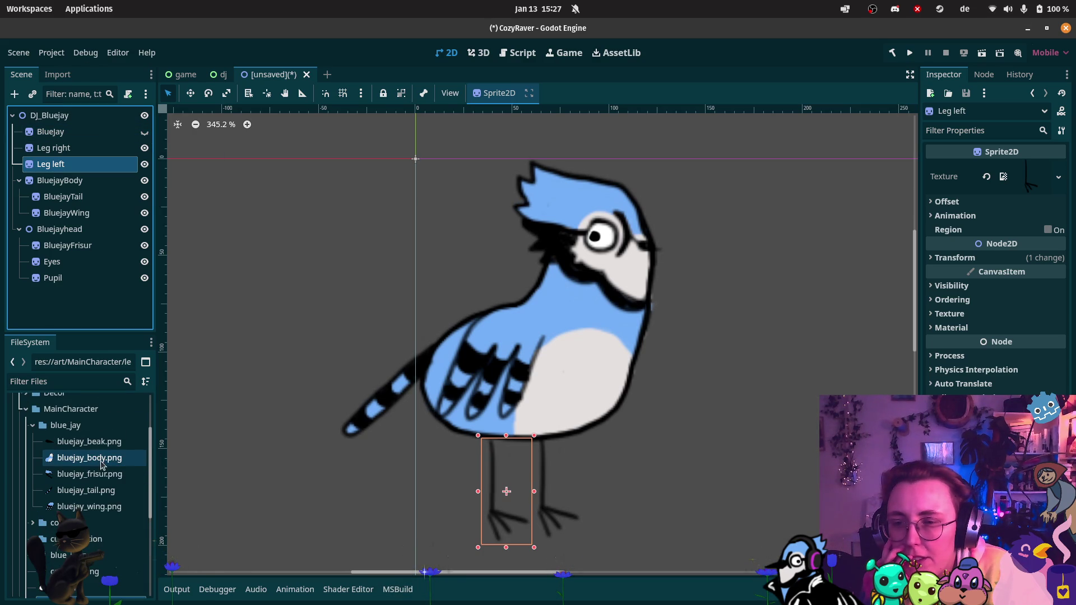
Step: Add the beak image as a sprite under Bluejayhead and nudge it to fit, comparing against the BlueJay reference
click(84, 229)
mouse_move(87, 441)
mouse_down()
mouse_move(144, 442)
mouse_move(672, 268)
mouse_move(664, 249)
mouse_up()
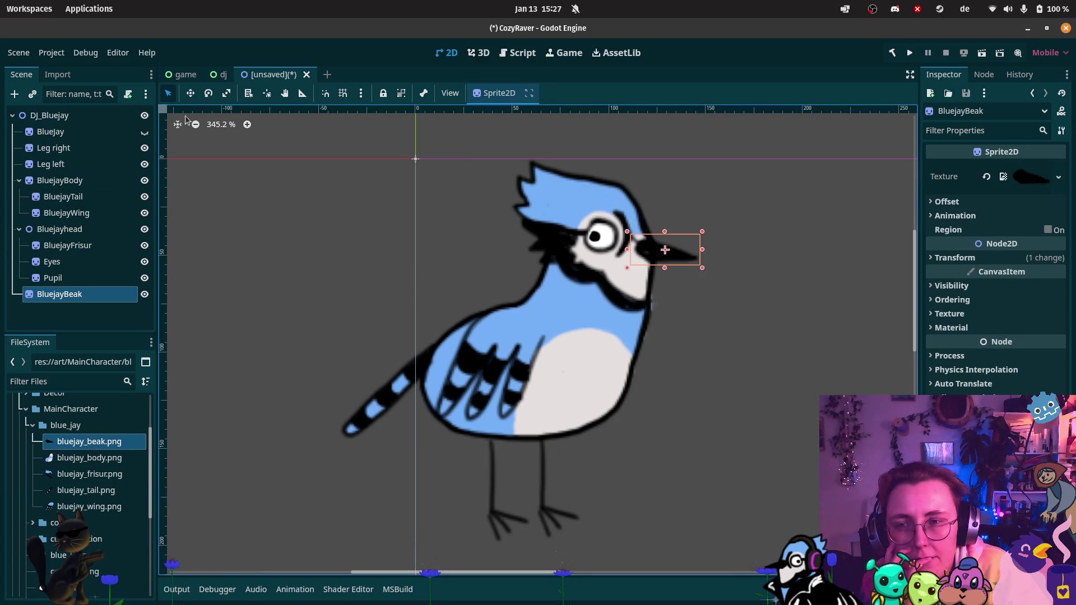
click(150, 138)
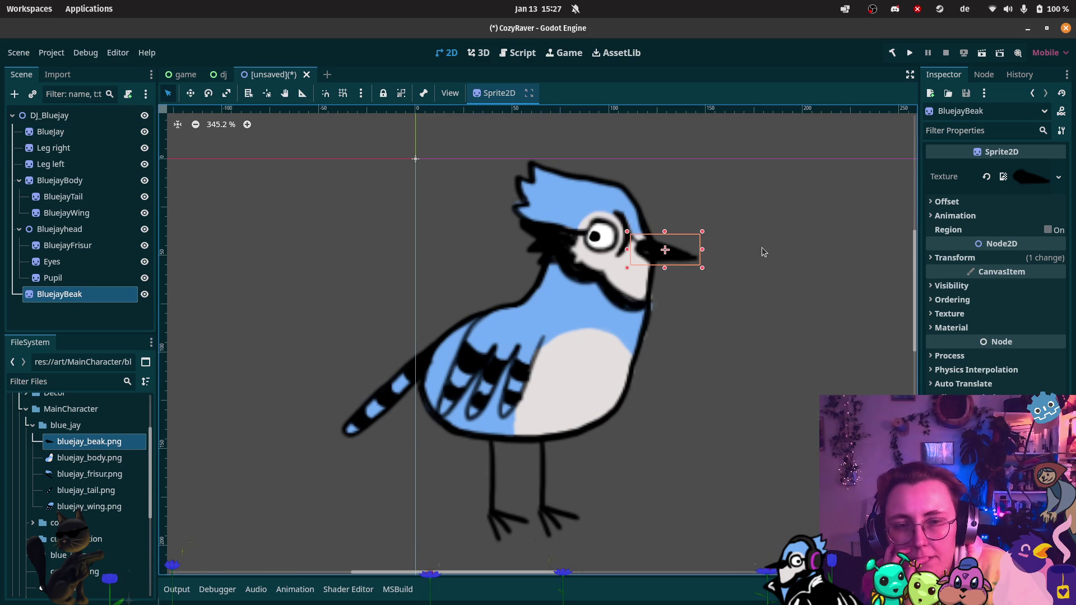
mouse_move(682, 251)
mouse_down()
mouse_move(681, 284)
mouse_move(679, 255)
mouse_up()
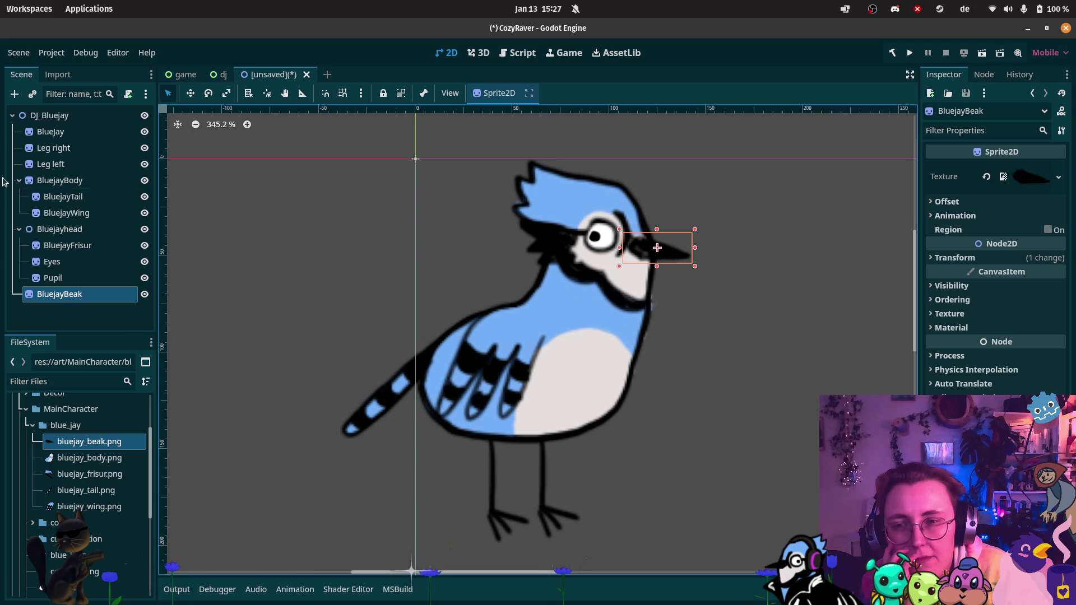
Step: Hide the BlueJay reference sprite again
click(145, 134)
click(145, 132)
click(697, 416)
scroll(656, 339, up, 10)
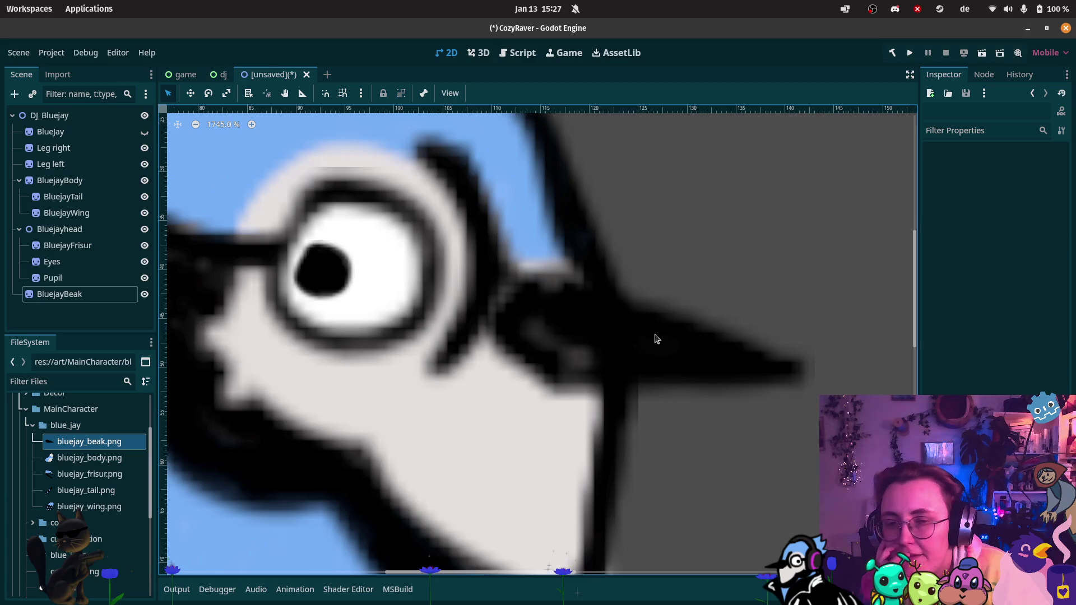
scroll(506, 342, down, 5)
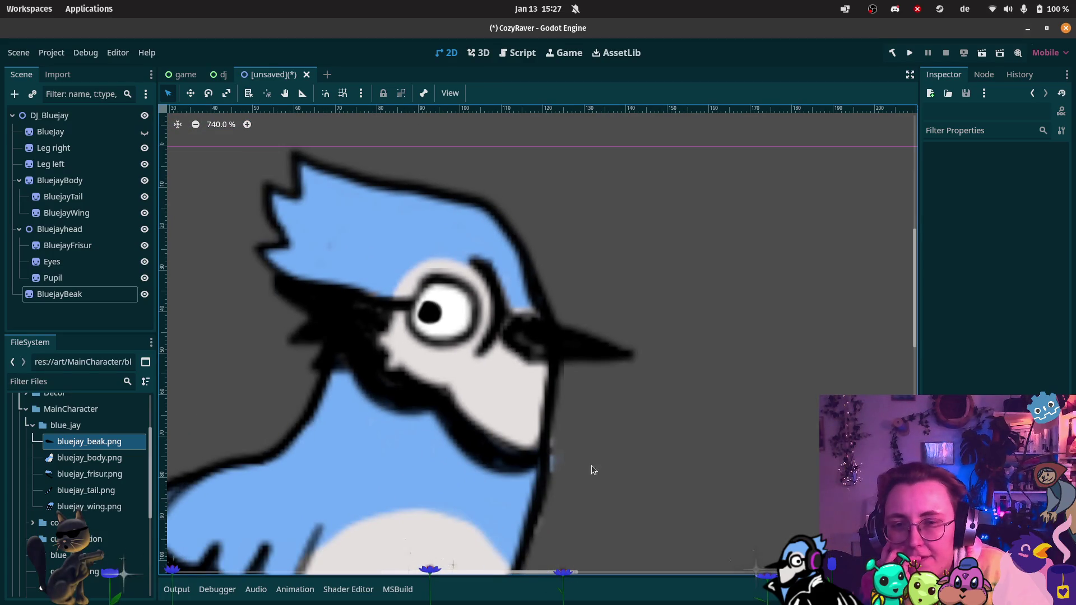
scroll(581, 460, down, 2)
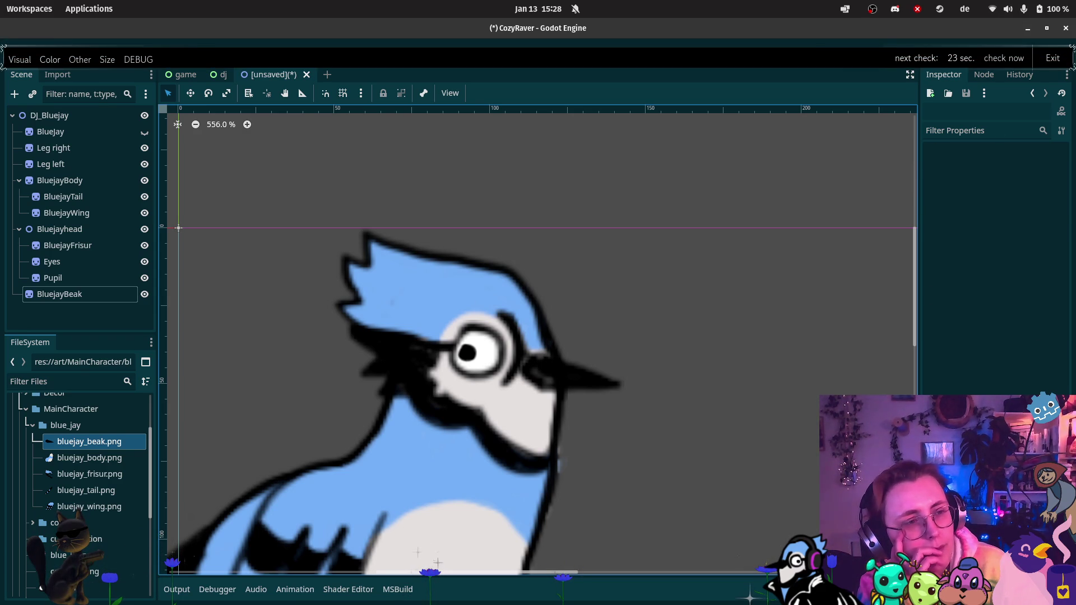
key(alt+Tab)
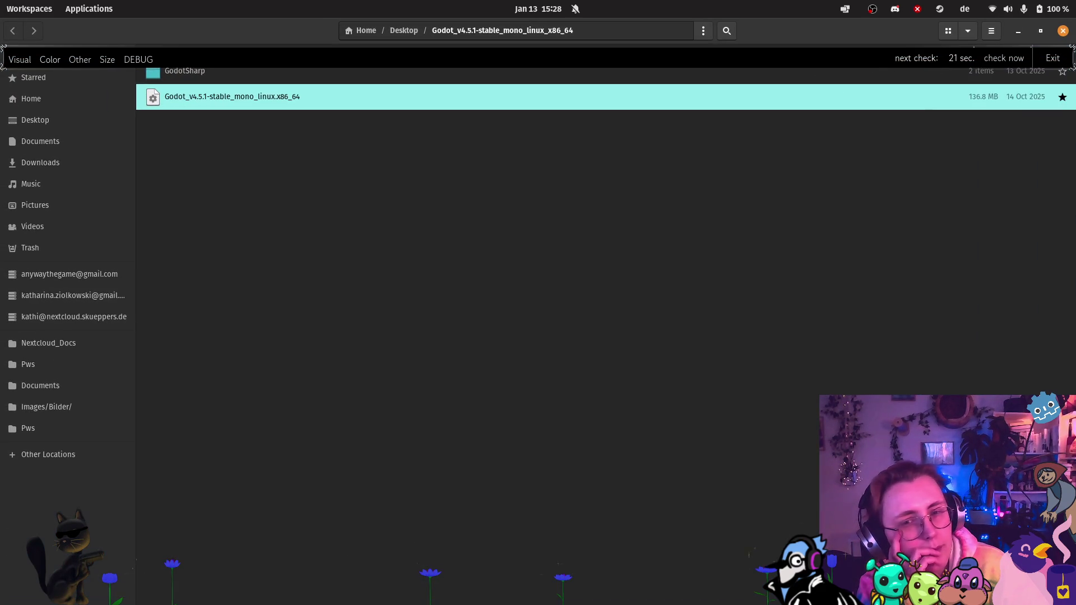
Step: Show the Downloads folder in Files, then go back to Godot
click(74, 162)
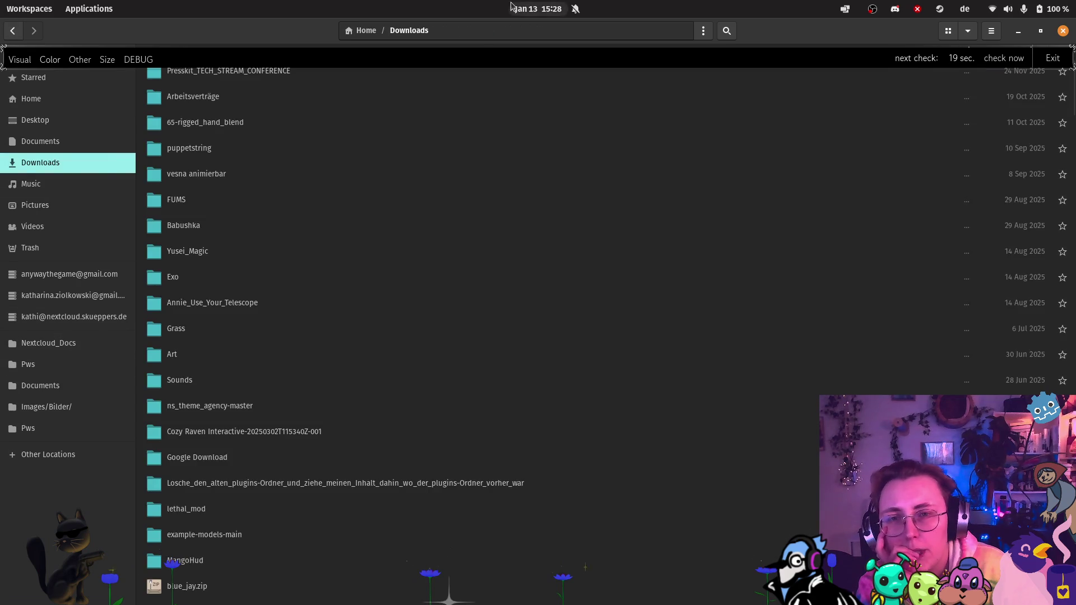
key(alt+Tab)
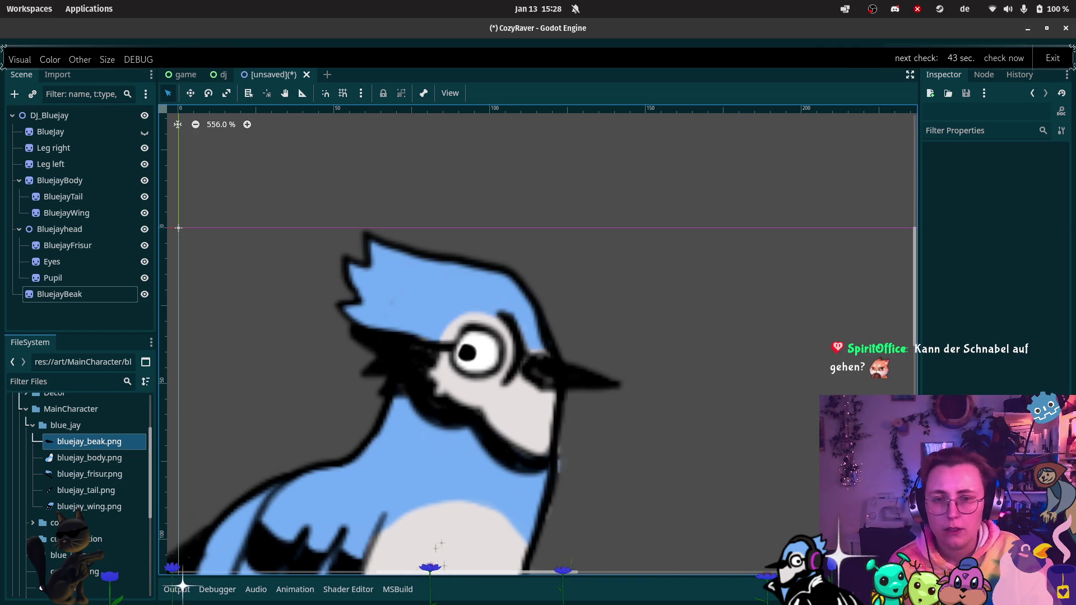
Step: Delete the nested blue_jay folder from the FileSystem dock
mouse_move(711, 281)
mouse_down()
mouse_move(731, 301)
mouse_move(301, 257)
mouse_move(526, 396)
mouse_move(547, 373)
mouse_up()
scroll(578, 396, up, 2)
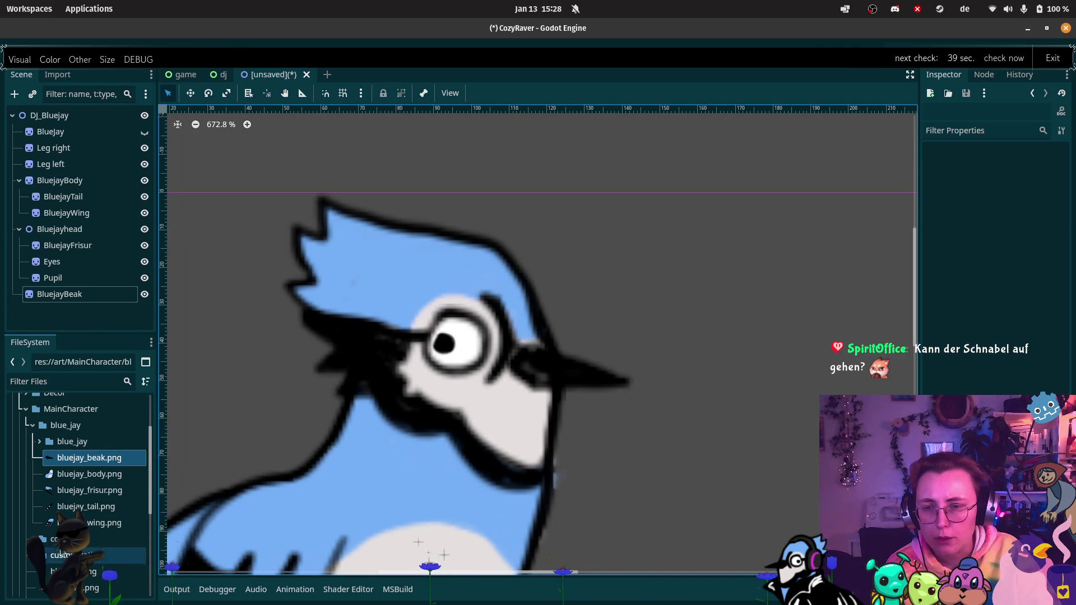
click(49, 445)
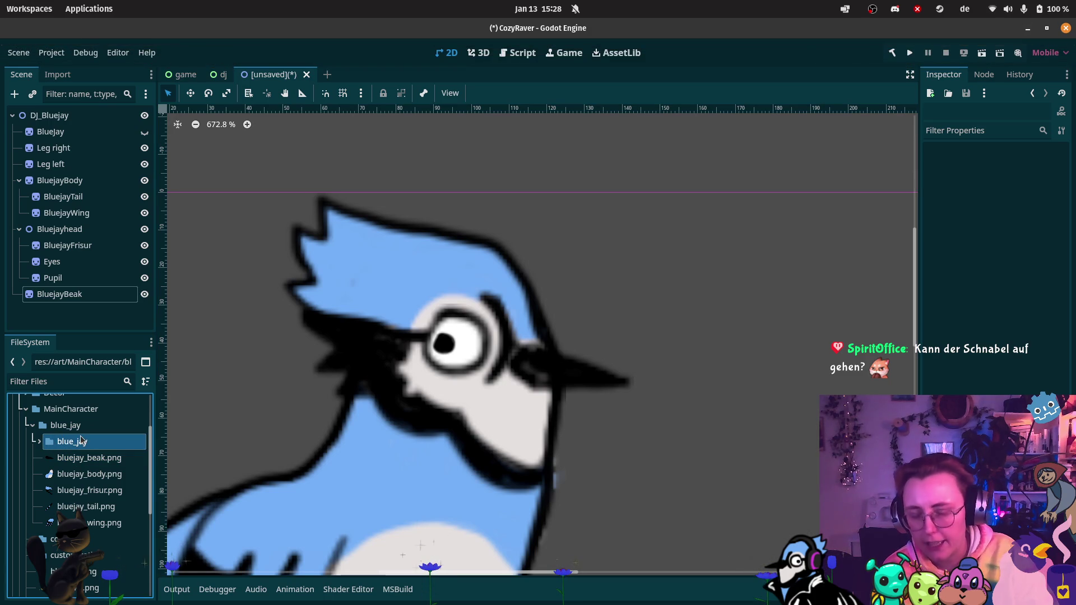
key(Delete)
click(631, 364)
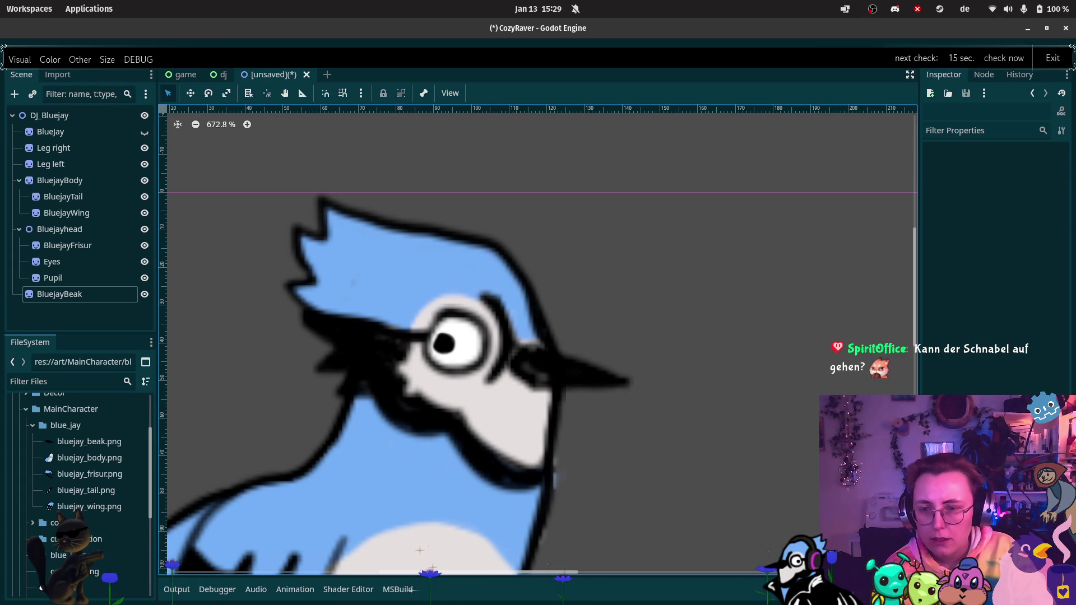
Step: Delete the blue_jay (1) folder from the FileSystem dock
scroll(126, 516, down, 3)
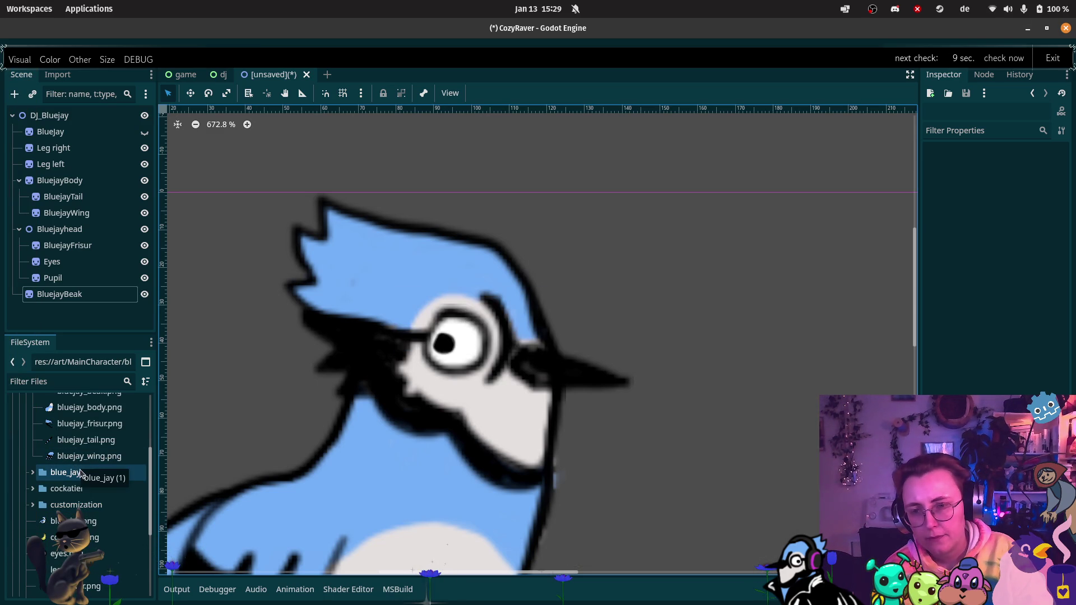
click(109, 473)
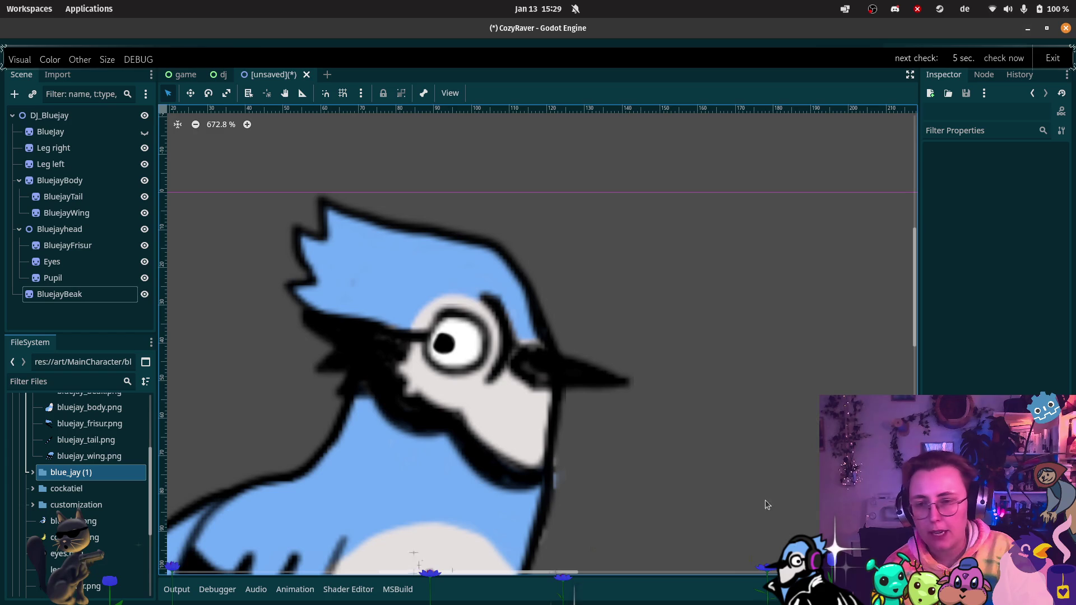
click(89, 474)
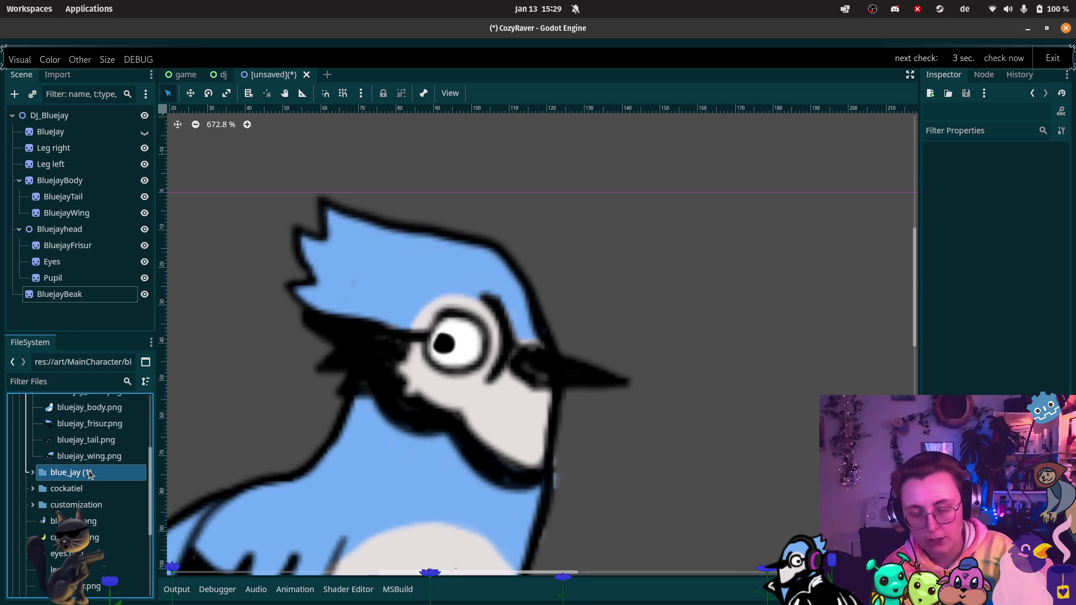
key(Delete)
click(639, 356)
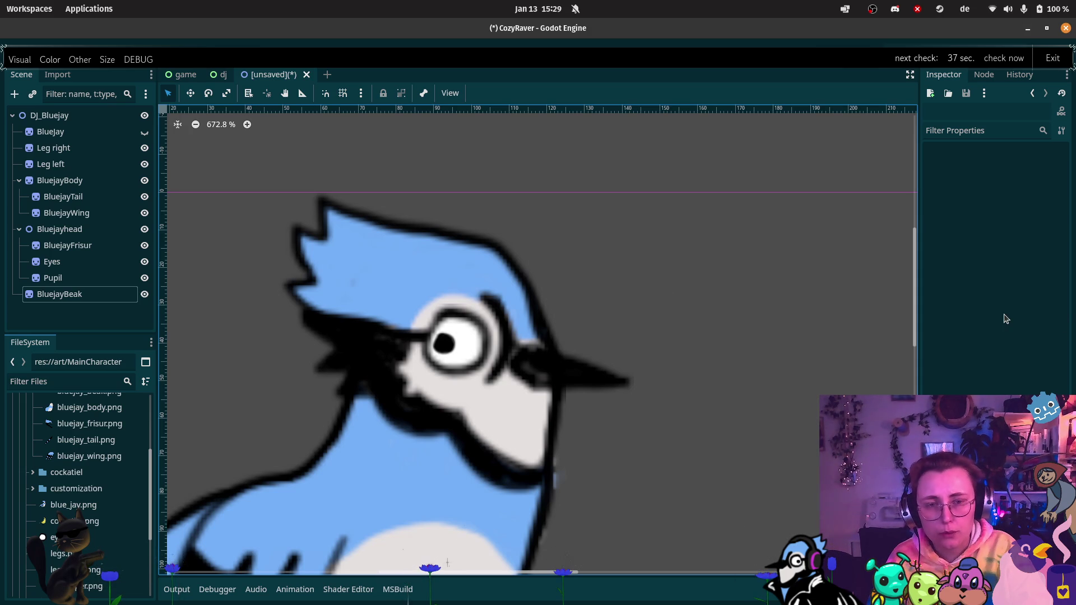
Step: Check bluejay_tail.png, the BluejayFrisur and BluejayWing nodes, then view the dj scene
click(84, 440)
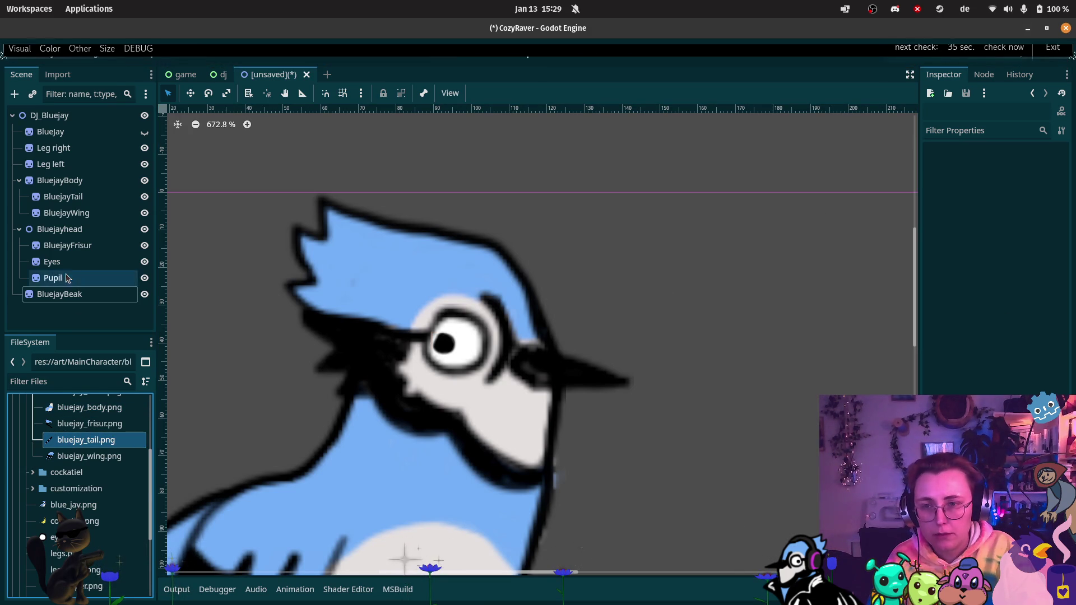
click(67, 245)
click(75, 219)
click(221, 74)
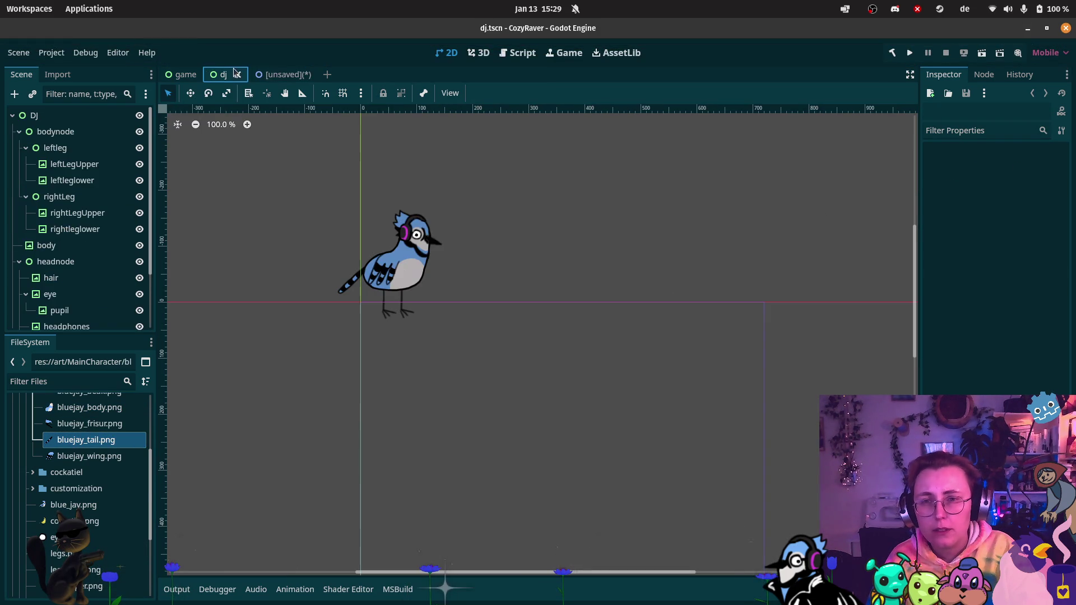
Step: Save the new blue jay scene as dj_bluejay.tscn
click(270, 75)
key(ctrl+s)
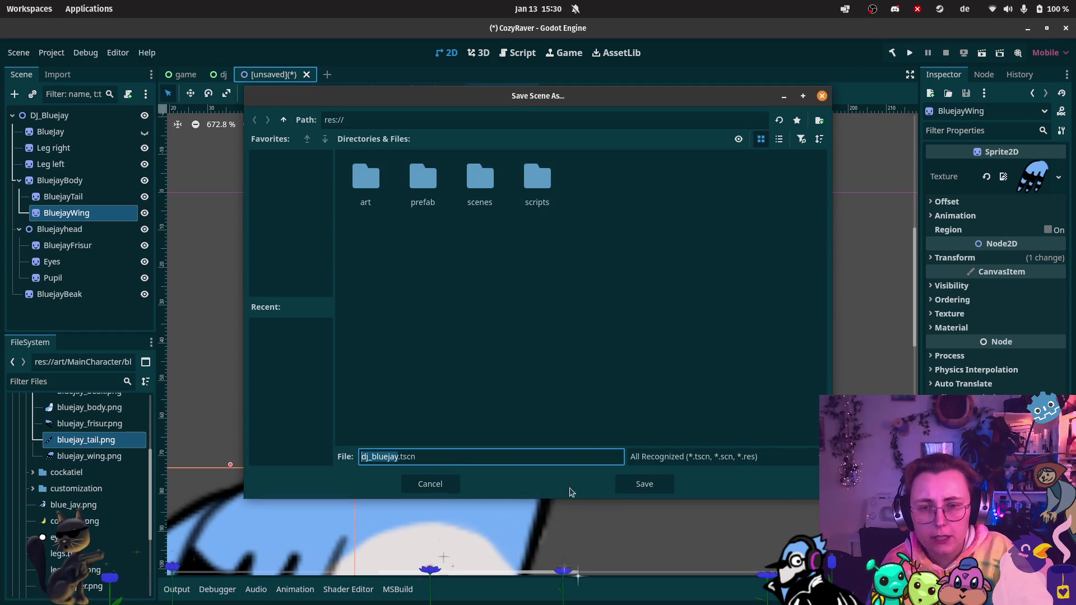
click(644, 484)
Step: Expand the scenes folder and drag dj_bluejay.tscn toward the prefab folder
click(223, 75)
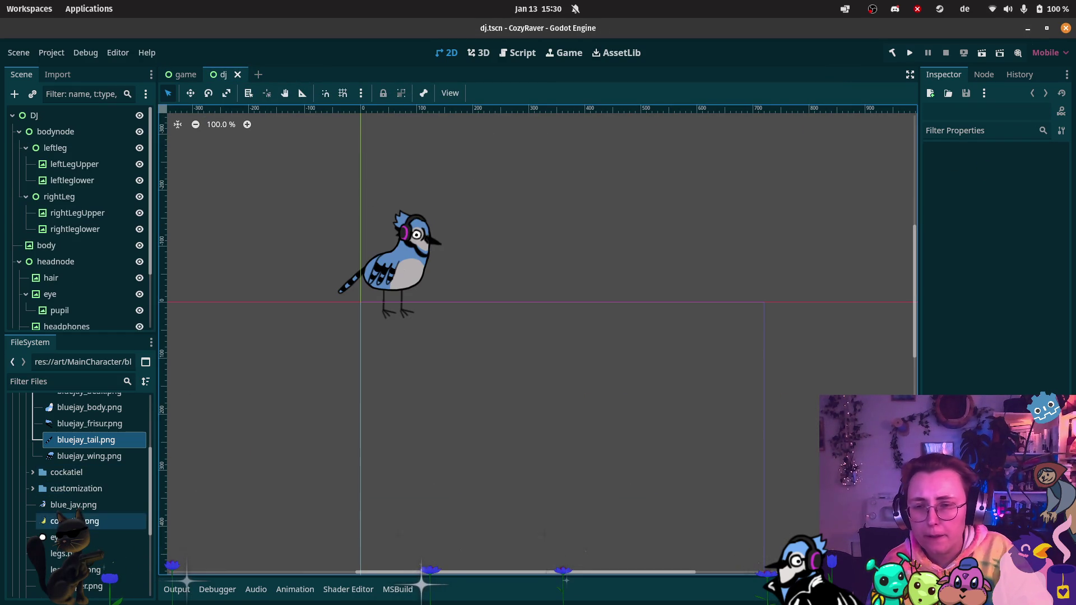
scroll(56, 499, down, 5)
scroll(56, 502, down, 1)
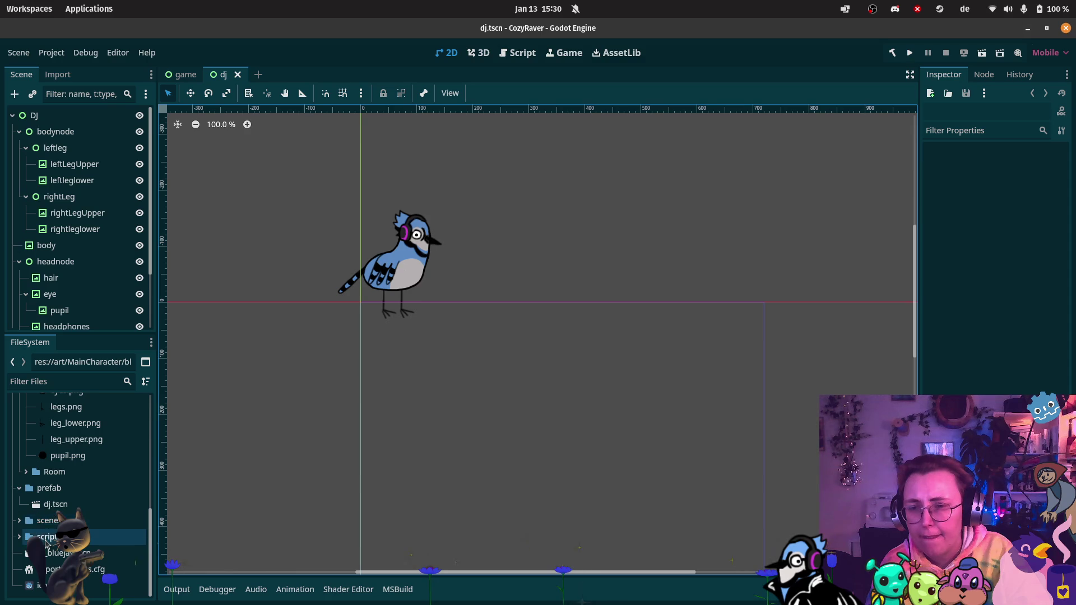
click(25, 525)
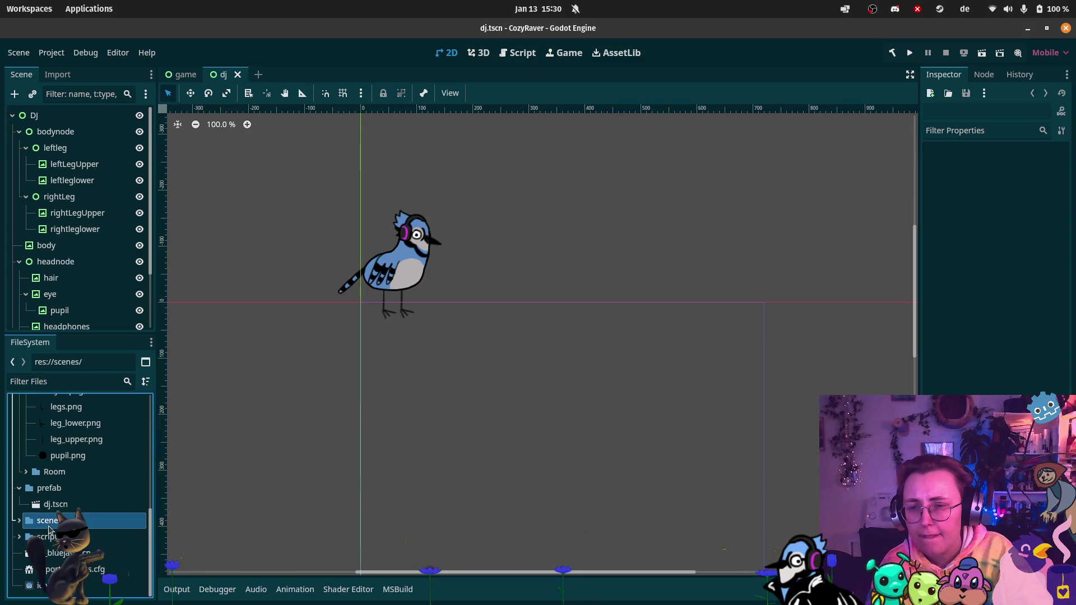
click(18, 520)
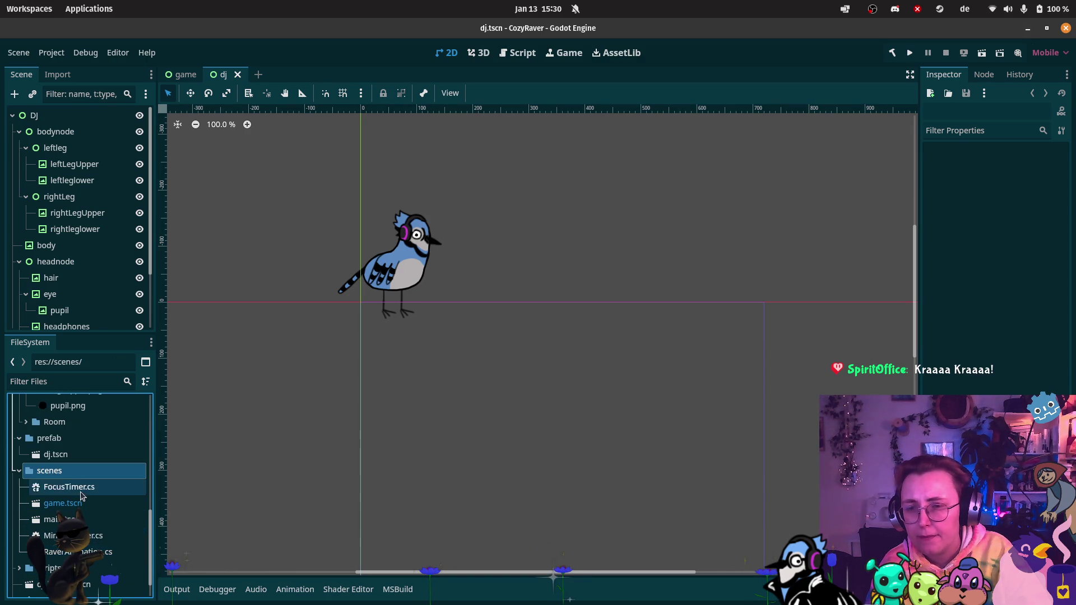
scroll(50, 483, up, 1)
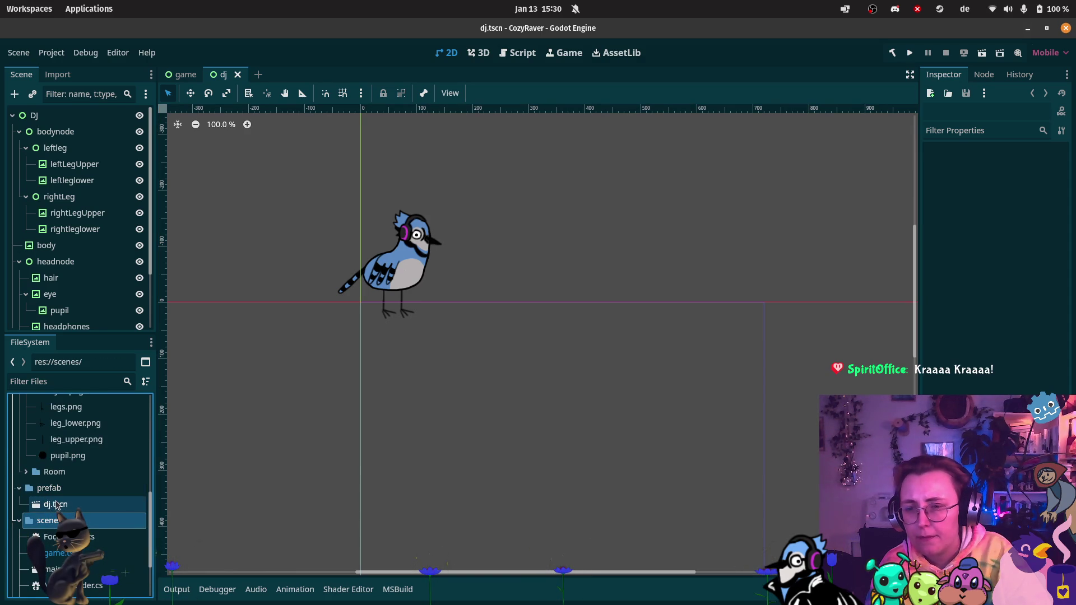
scroll(129, 497, down, 2)
mouse_move(61, 552)
mouse_down()
mouse_move(67, 428)
mouse_move(52, 409)
mouse_move(56, 454)
mouse_up()
Step: Open dj_bluejay.tscn from the prefab folder and zoom the viewport onto the blue jay's head
double_click(70, 471)
scroll(328, 230, up, 10)
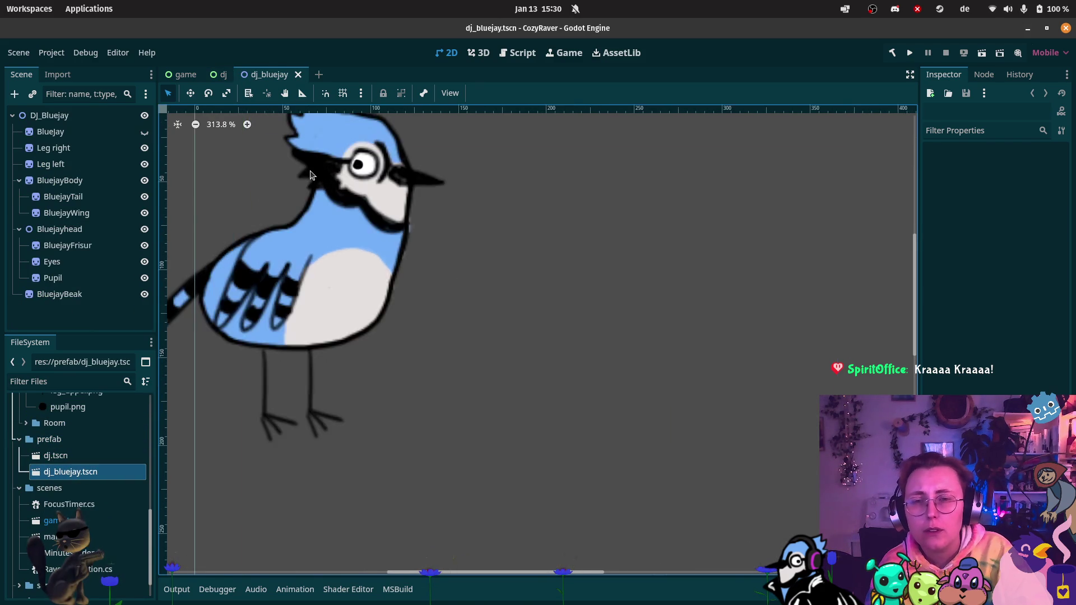
scroll(343, 219, down, 4)
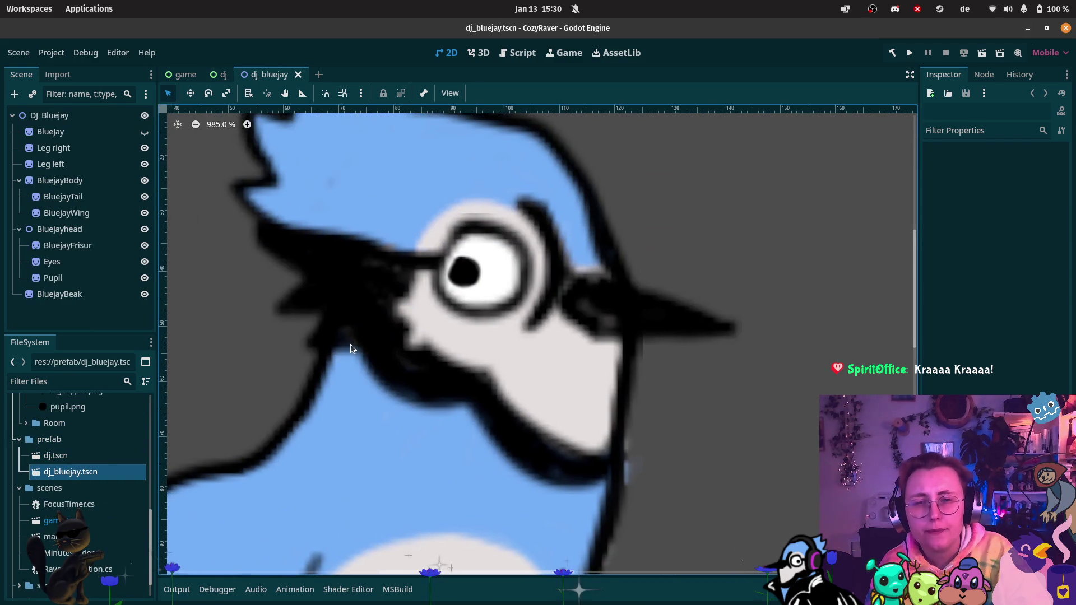
scroll(389, 268, up, 5)
scroll(387, 268, down, 2)
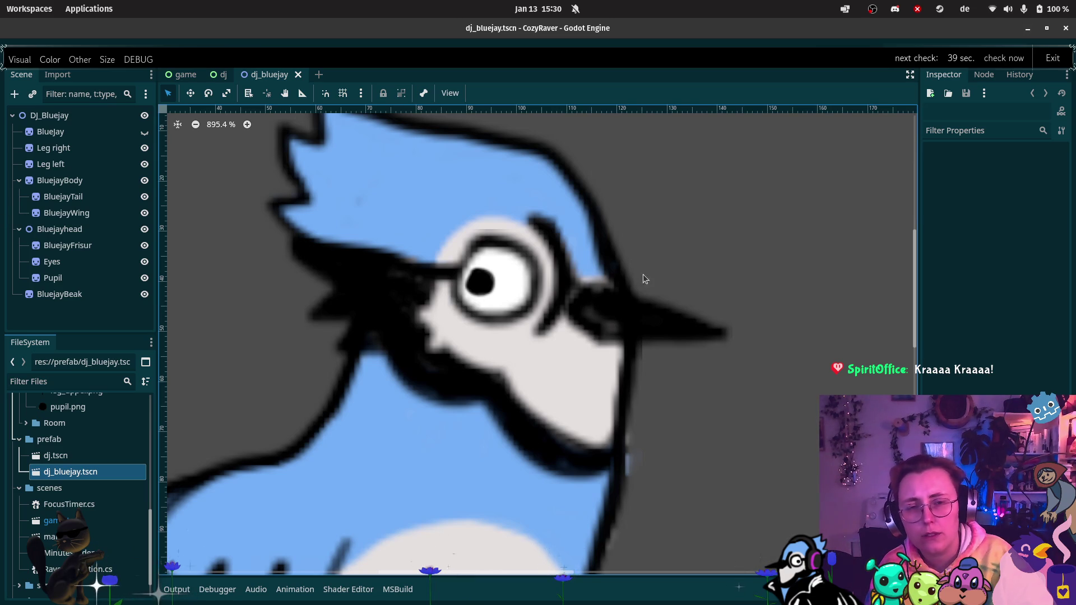
key(F8)
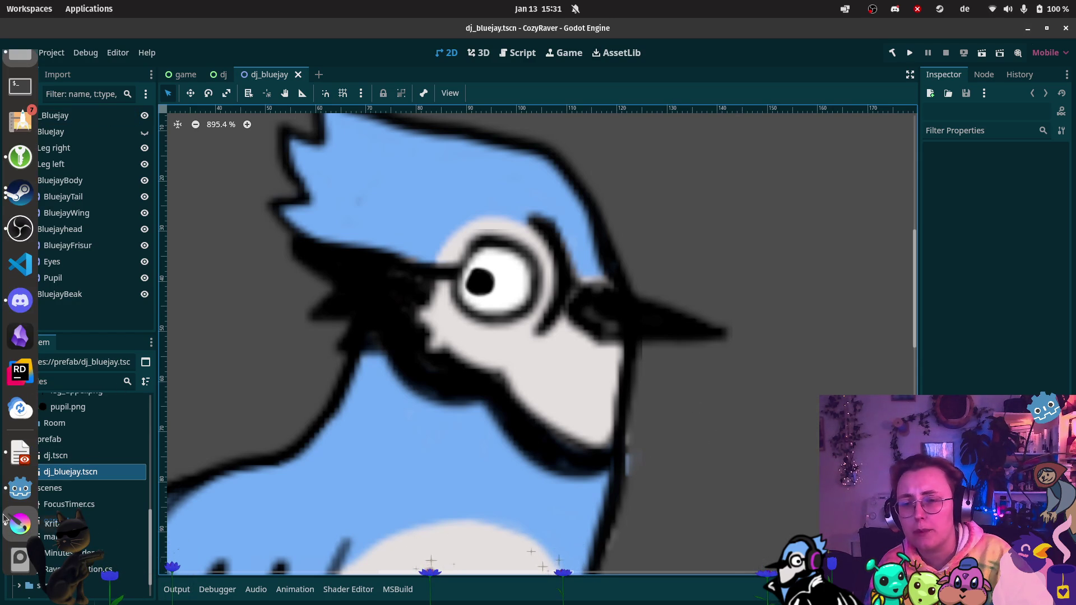
click(8, 527)
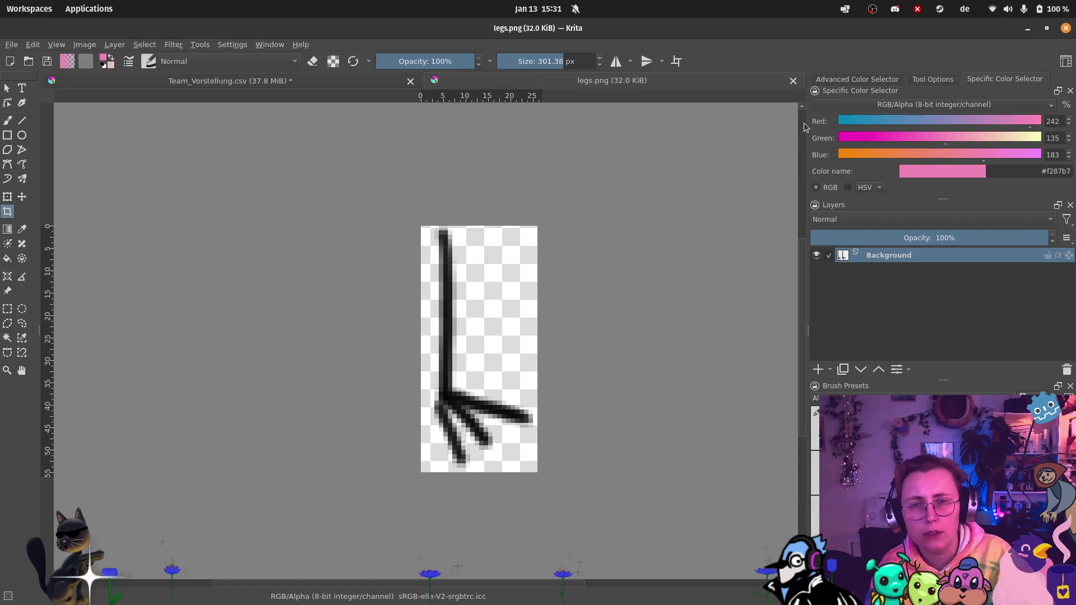
Step: Open bluejay_beak.png in Krita from art/MainCharacter/blue_jay
drag(0, 175, 186, 180)
click(428, 150)
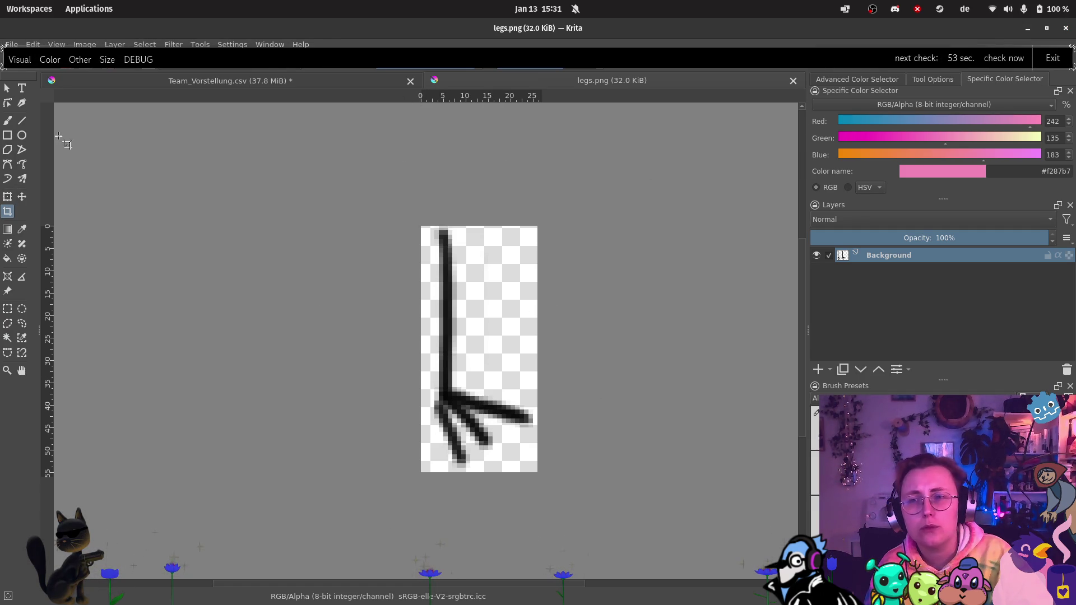
click(11, 45)
click(84, 100)
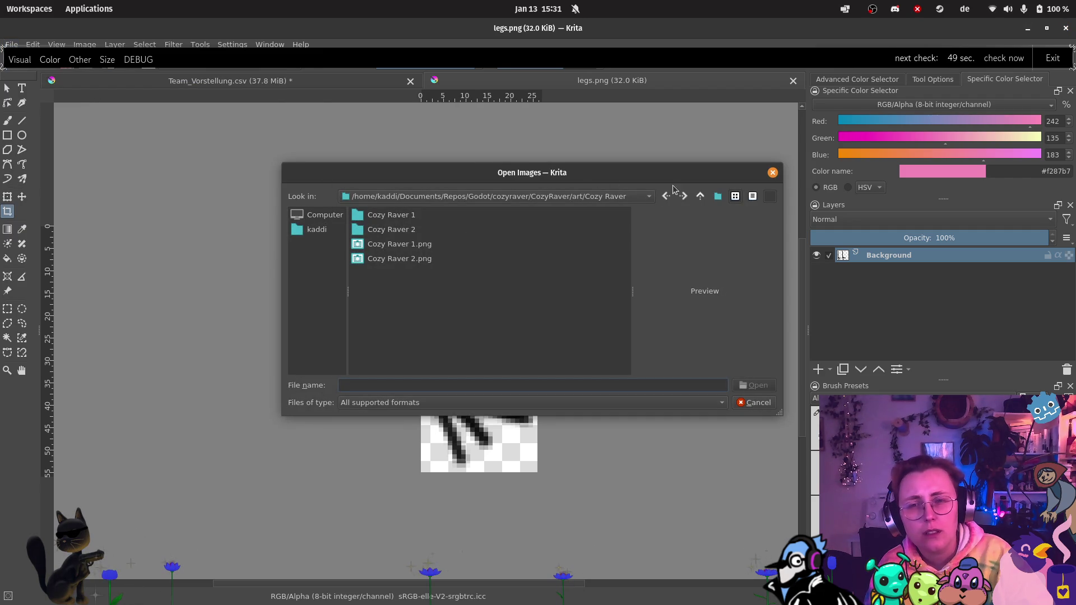
click(703, 197)
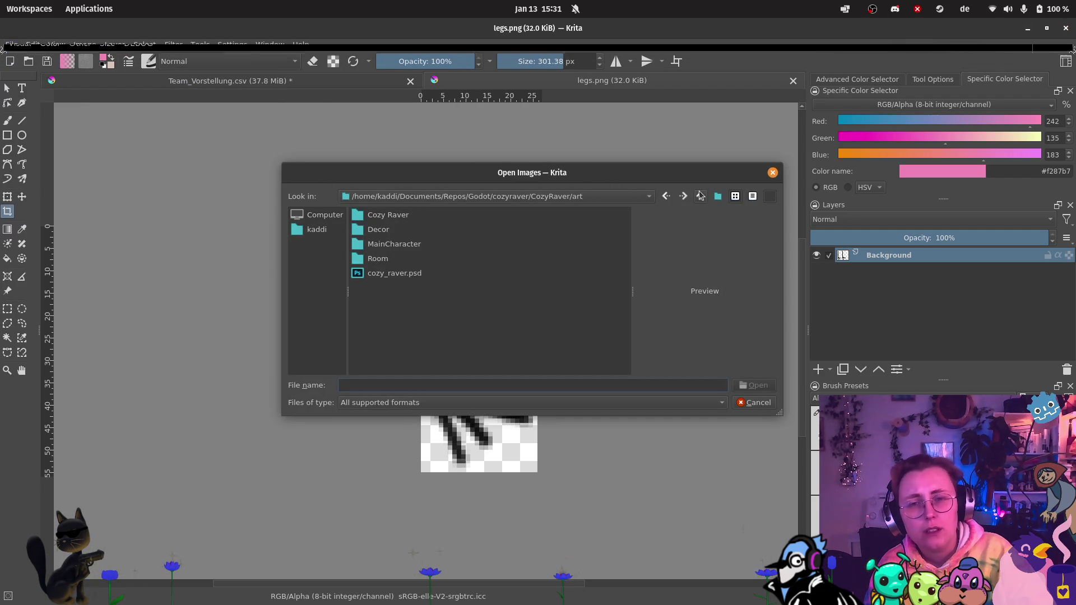
double_click(405, 252)
double_click(403, 217)
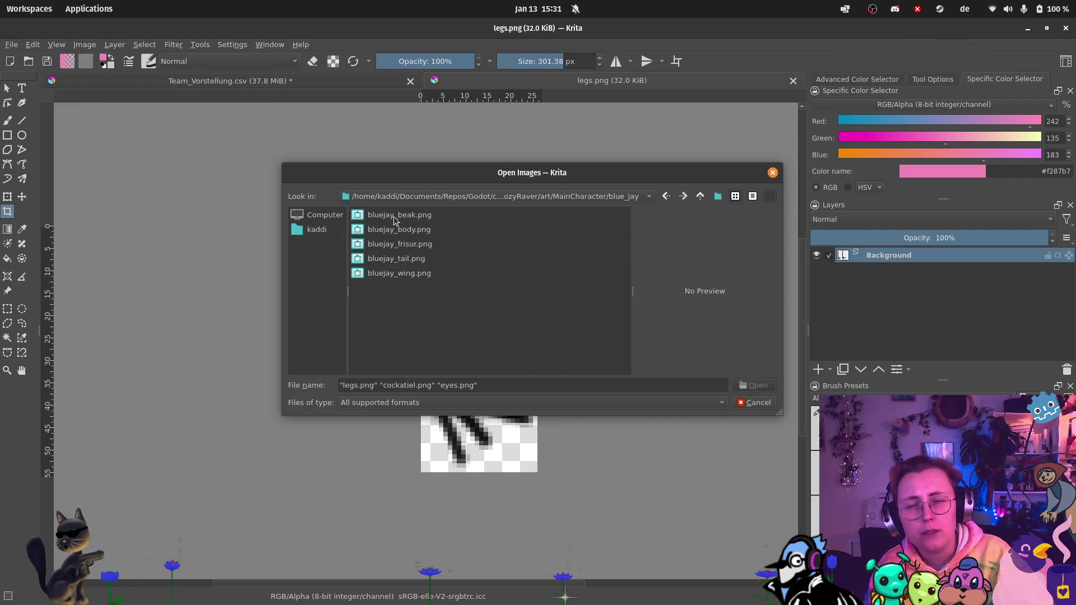
double_click(392, 216)
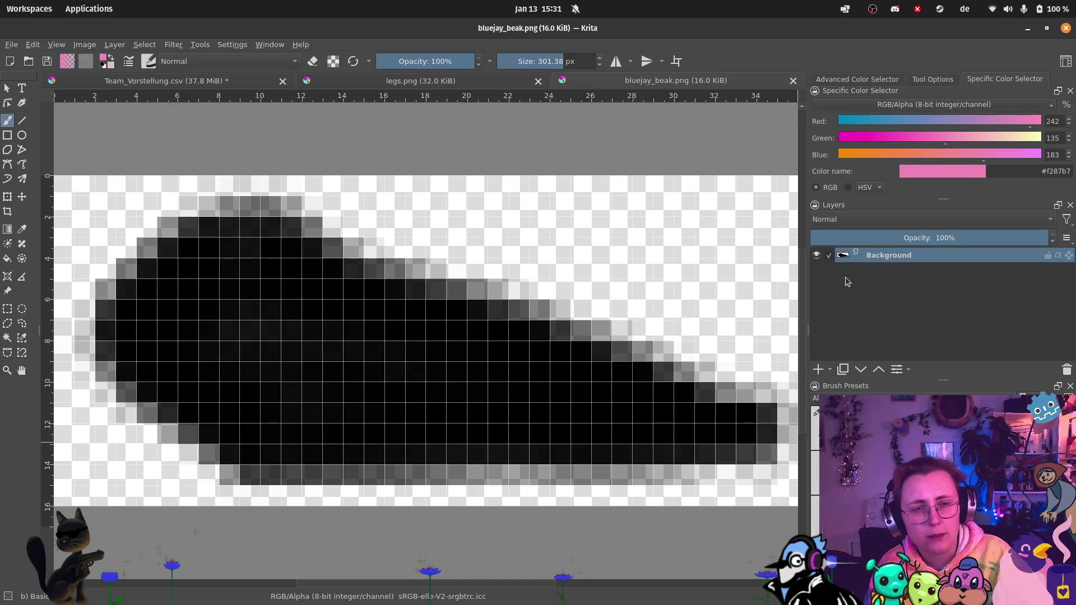
Step: Add a new paint layer below Background and fill it with magenta #f200b7
click(817, 368)
drag(883, 261, 878, 301)
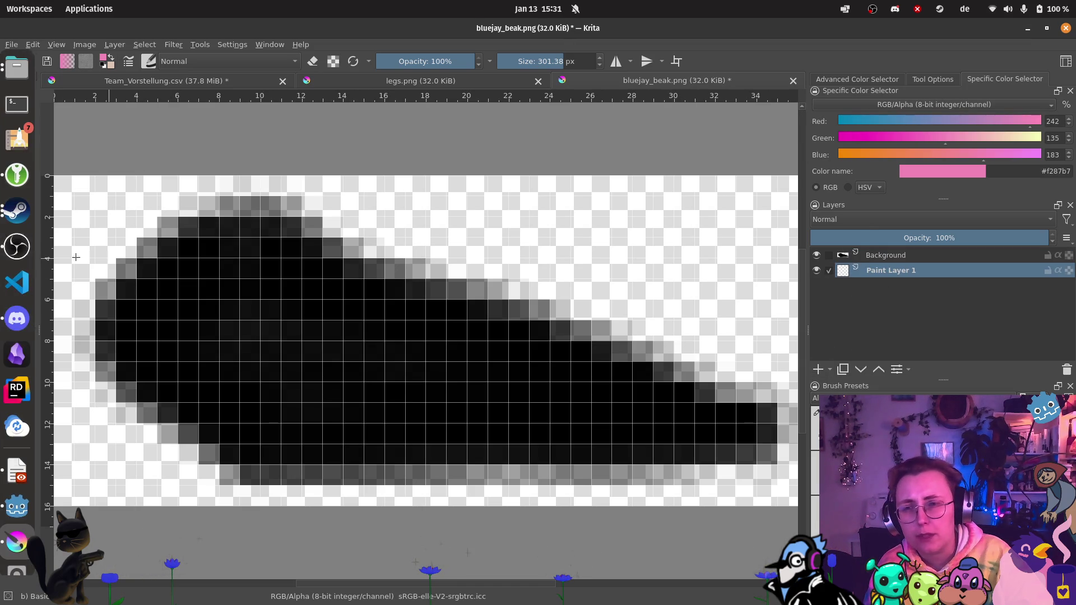
click(8, 258)
drag(894, 136, 837, 137)
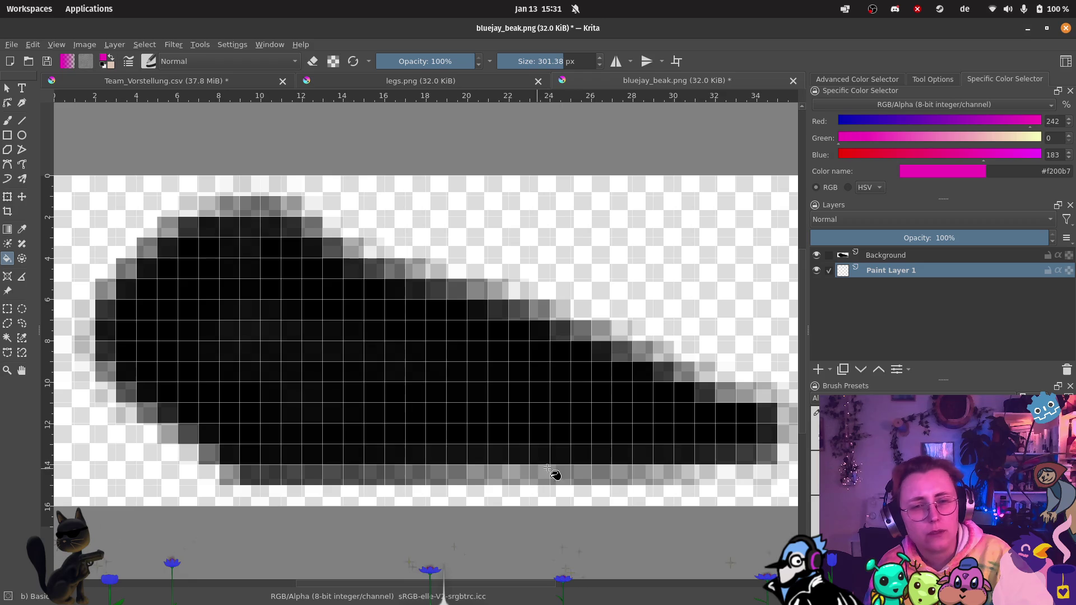
click(739, 359)
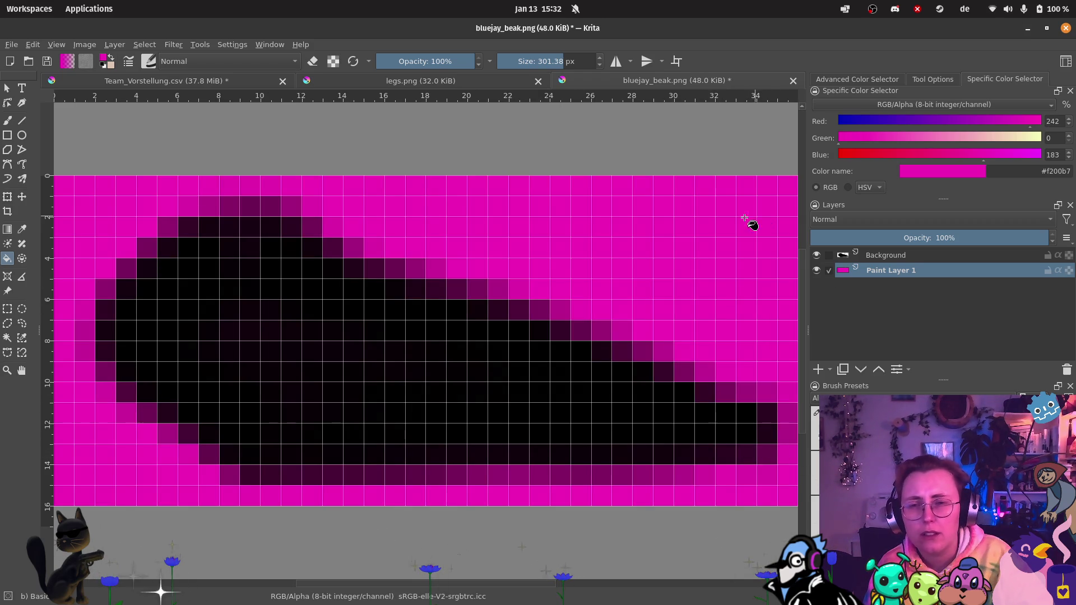
Step: Hide the magenta layer, then return to Godot and run the blue jay scene
scroll(508, 217, down, 3)
scroll(509, 218, up, 3)
scroll(509, 217, down, 3)
scroll(509, 217, up, 1)
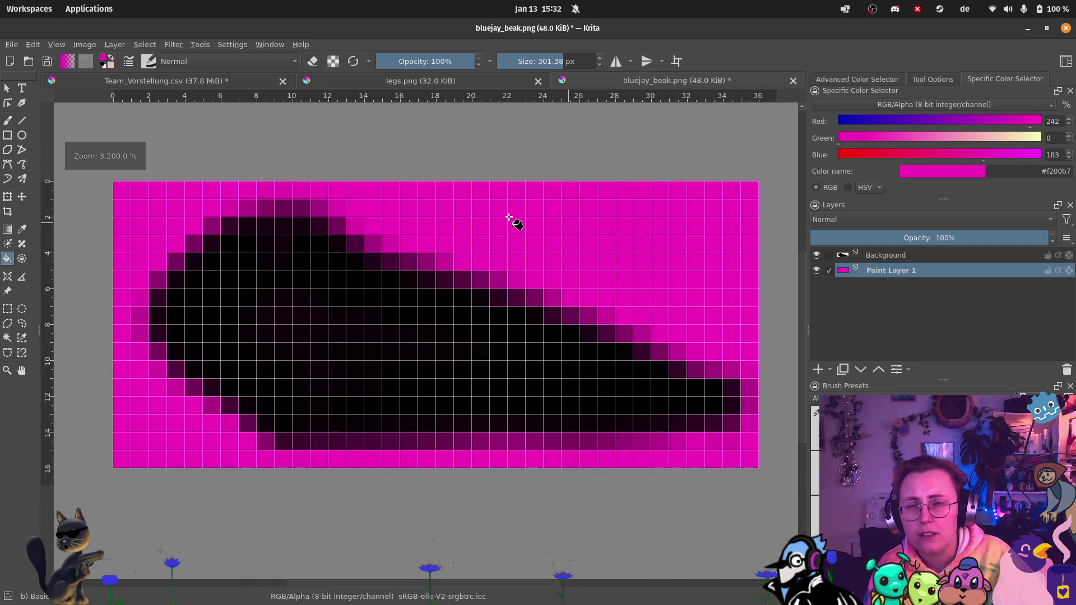
click(914, 255)
click(910, 270)
click(913, 256)
click(912, 270)
click(916, 256)
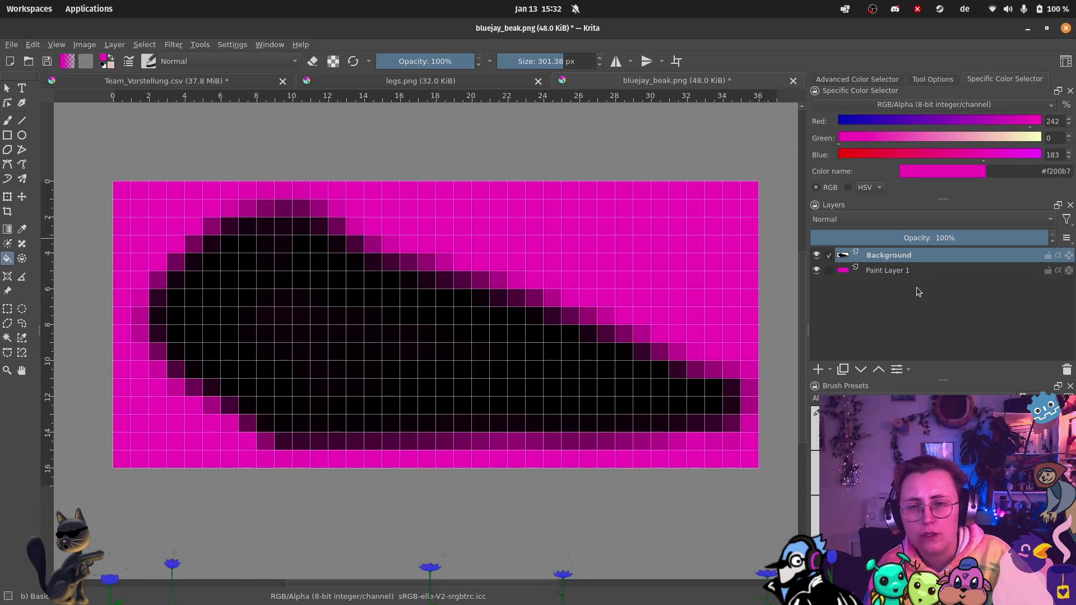
click(913, 272)
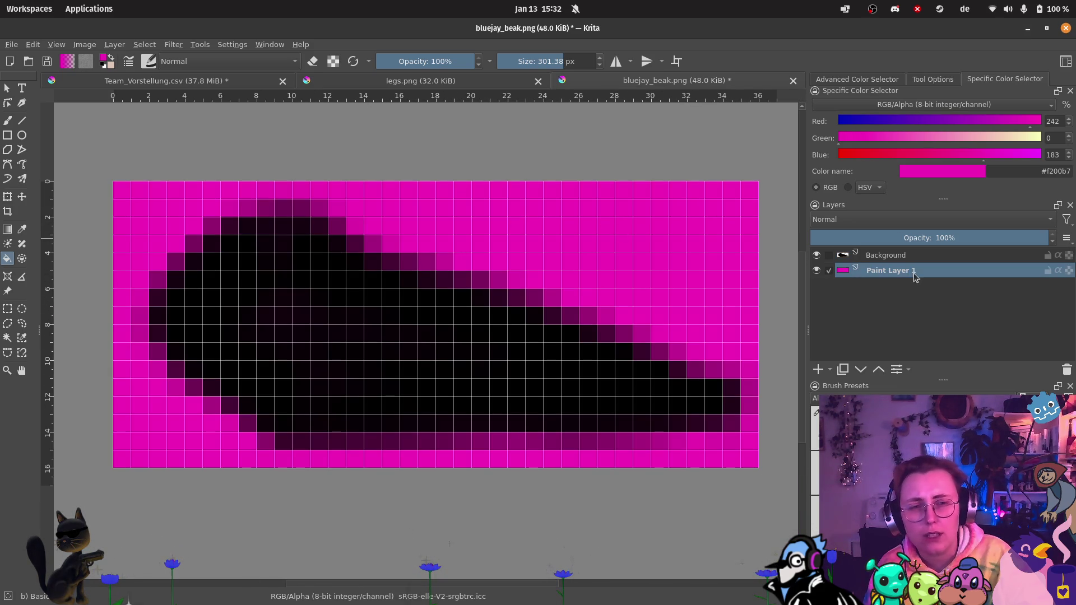
click(817, 270)
click(817, 270)
click(816, 271)
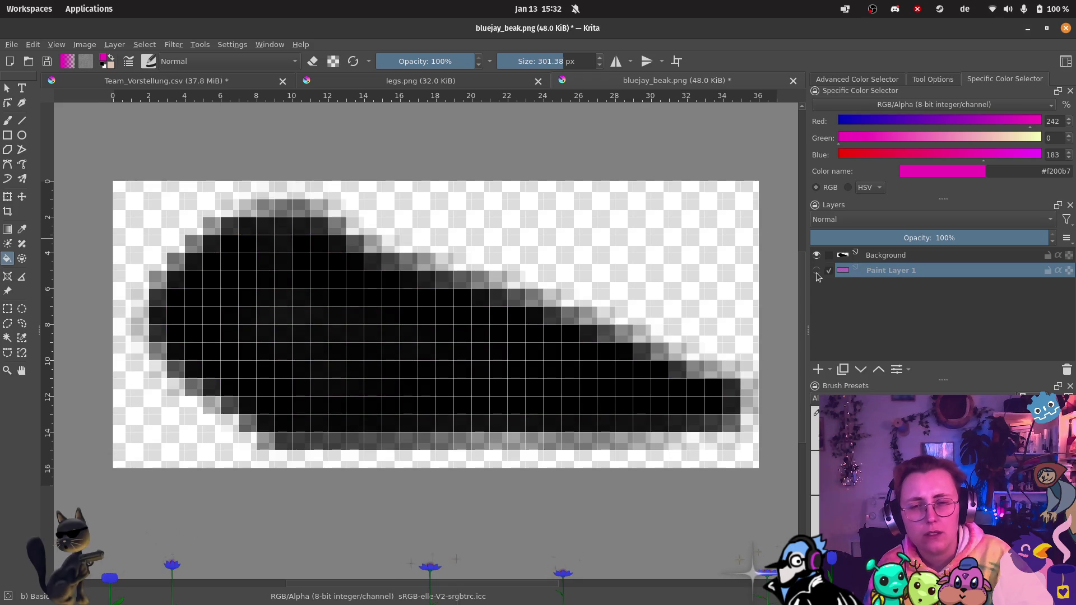
click(20, 507)
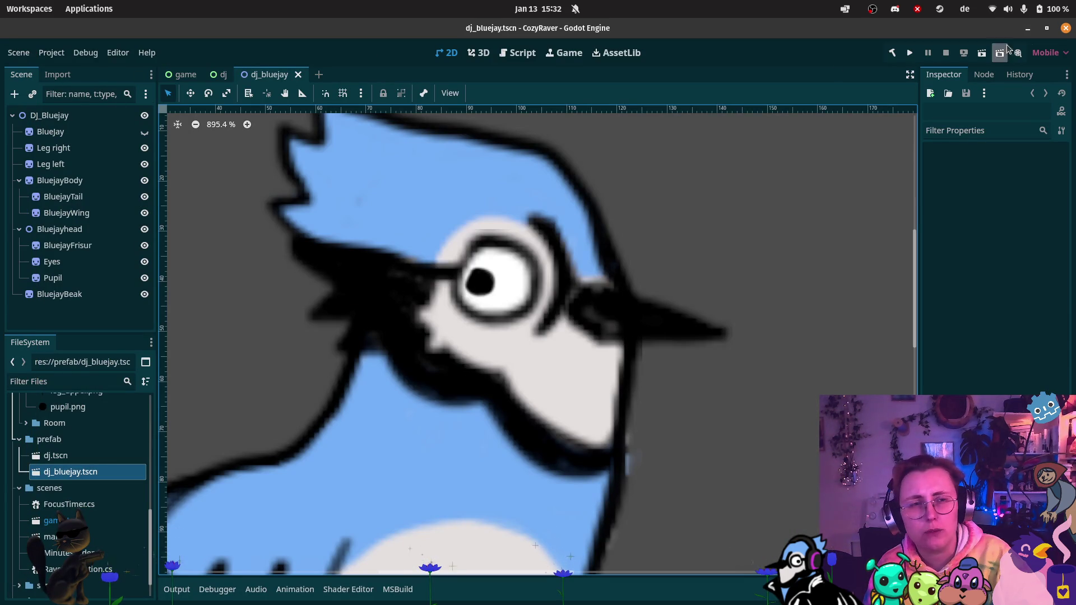
click(981, 56)
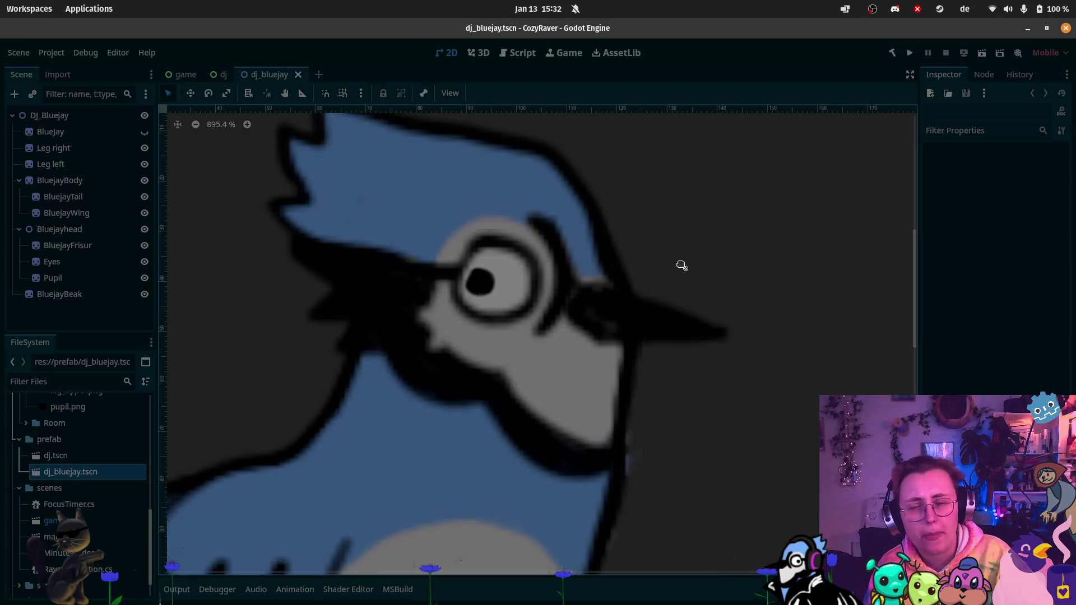
Step: Launch Godot and open the CozyRaver project from the Project Manager
key(alt+Tab)
mouse_move(3, 236)
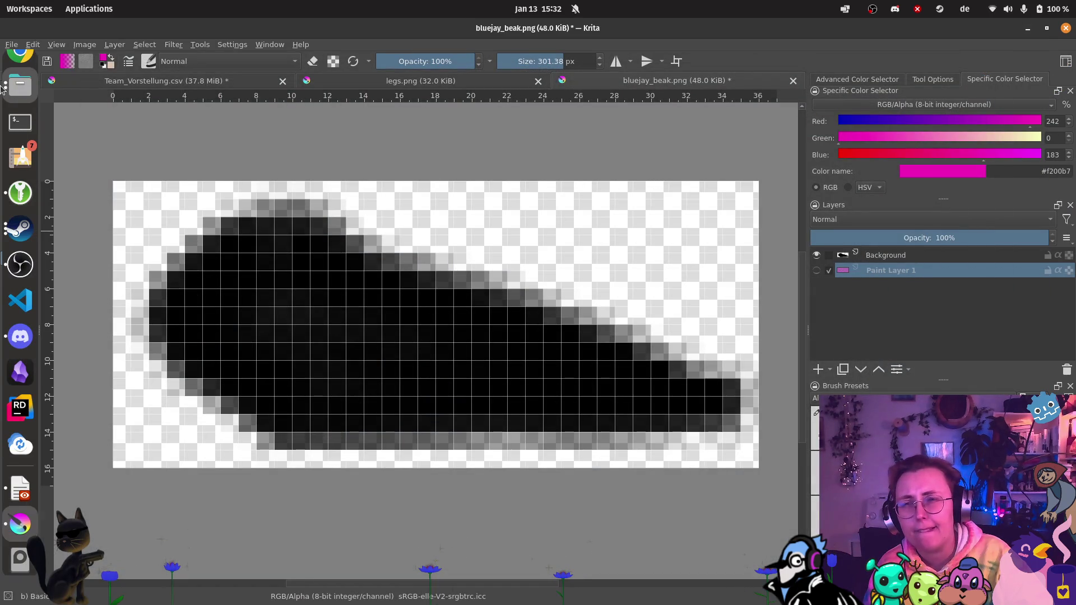
click(11, 87)
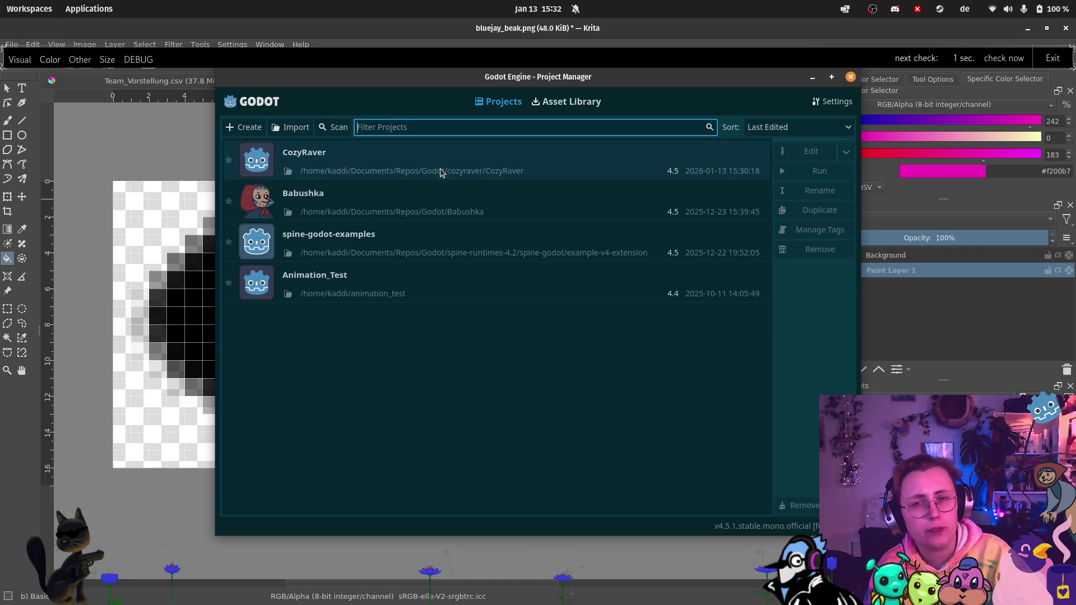
click(437, 171)
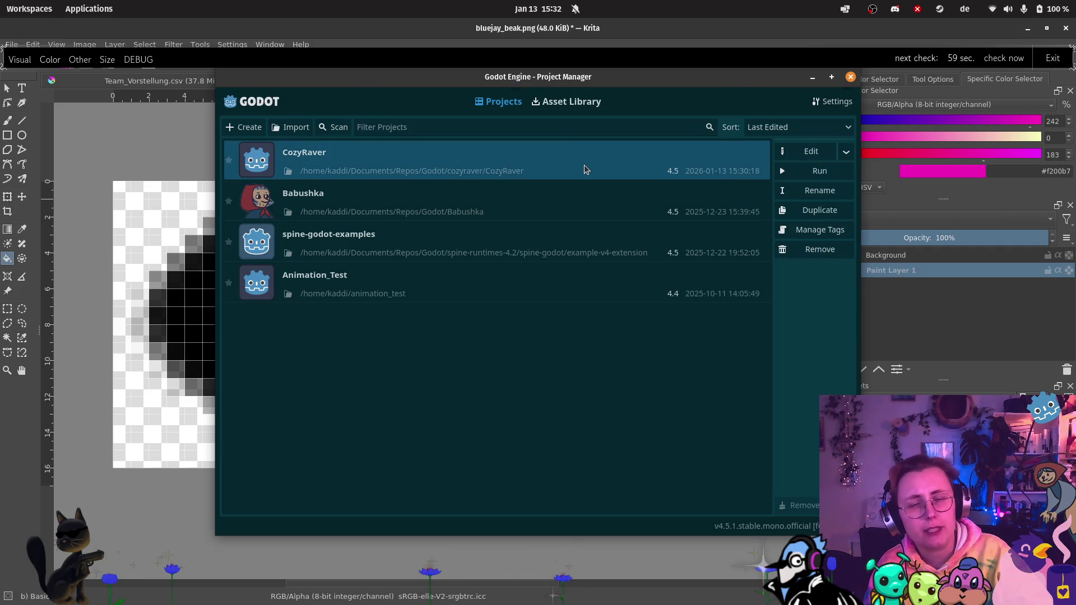
double_click(584, 166)
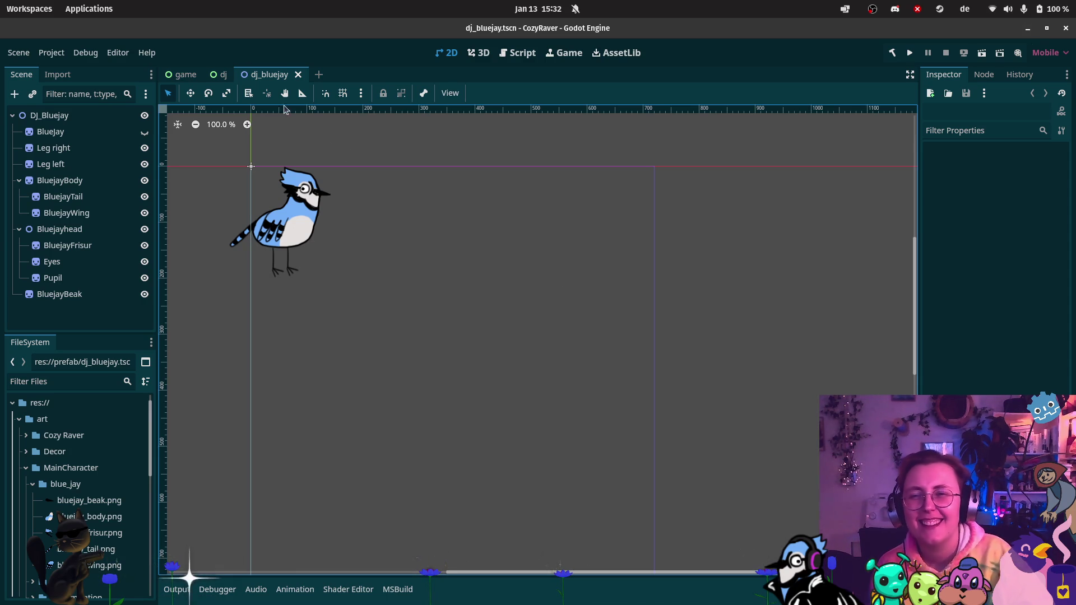
Step: Select the BluejayBeak sprite and assign bluejay_beak.png as its texture
scroll(273, 144, up, 6)
scroll(442, 308, up, 10)
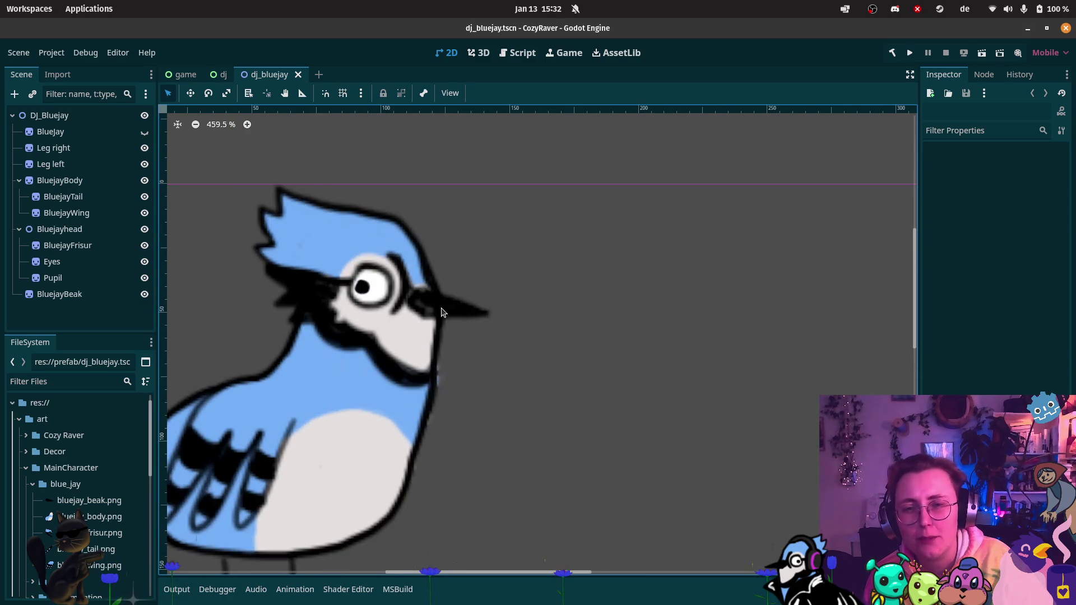
scroll(337, 319, down, 3)
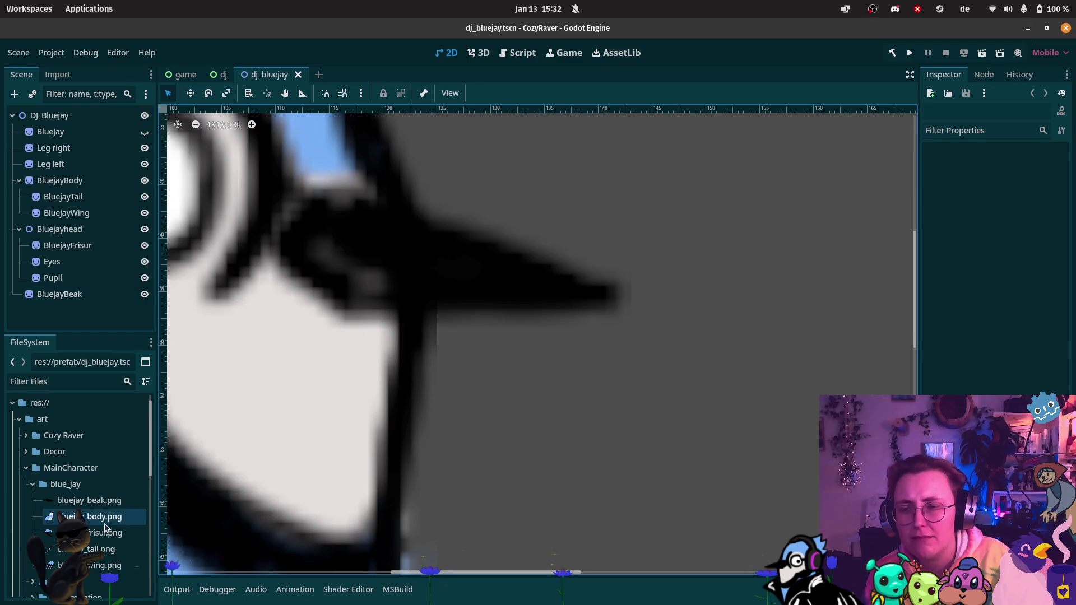
scroll(337, 319, down, 5)
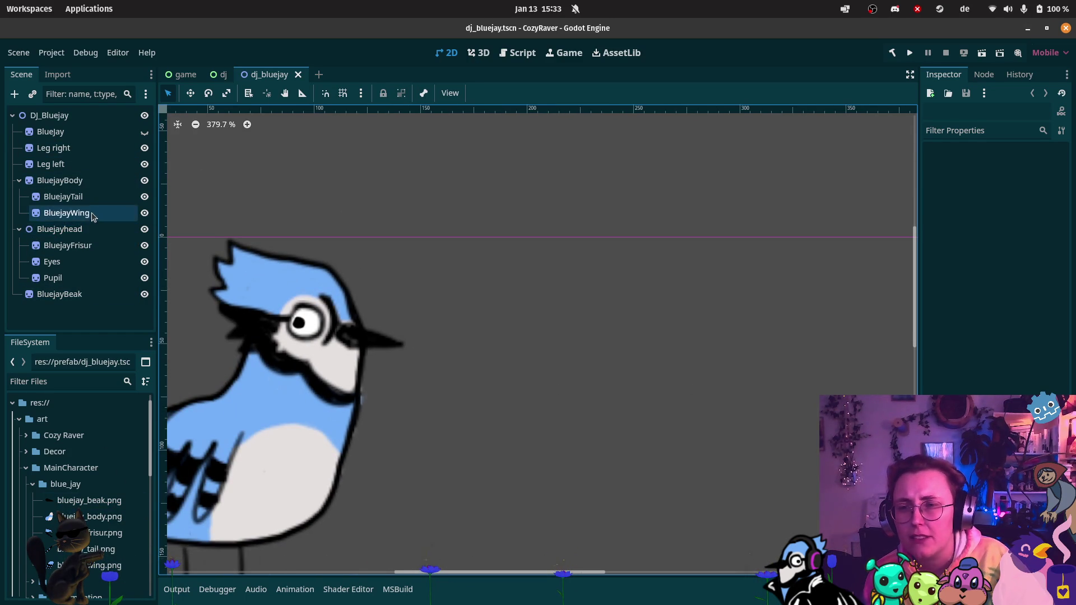
click(84, 294)
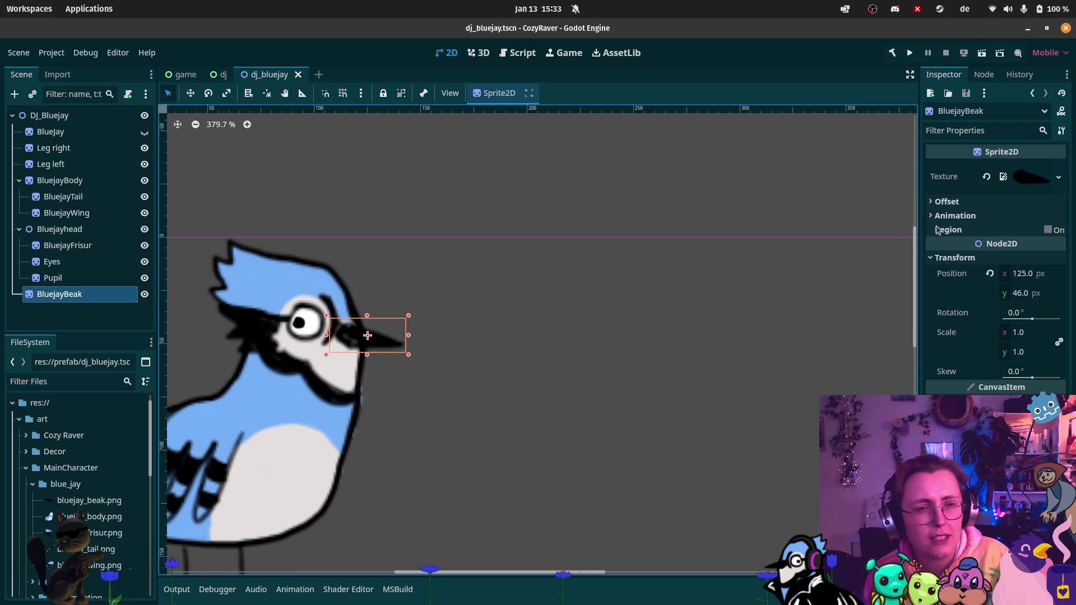
mouse_move(84, 500)
mouse_down()
mouse_move(601, 358)
mouse_move(1024, 177)
mouse_up()
Step: Review bluejay_beak.png's import settings, then return to the beak image in Krita
scroll(359, 312, up, 3)
scroll(359, 312, up, 3)
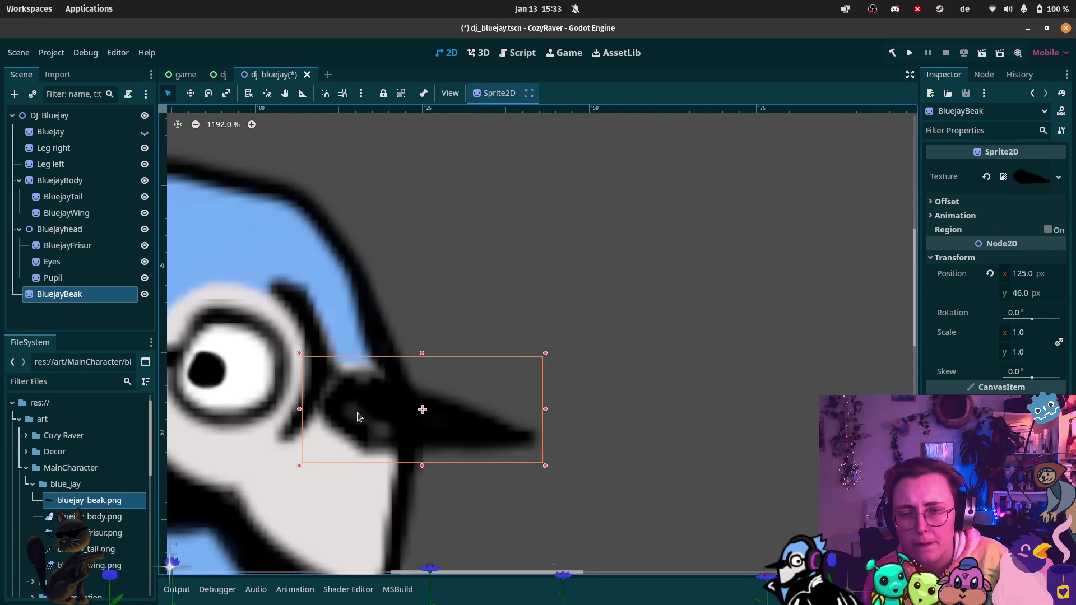
click(63, 77)
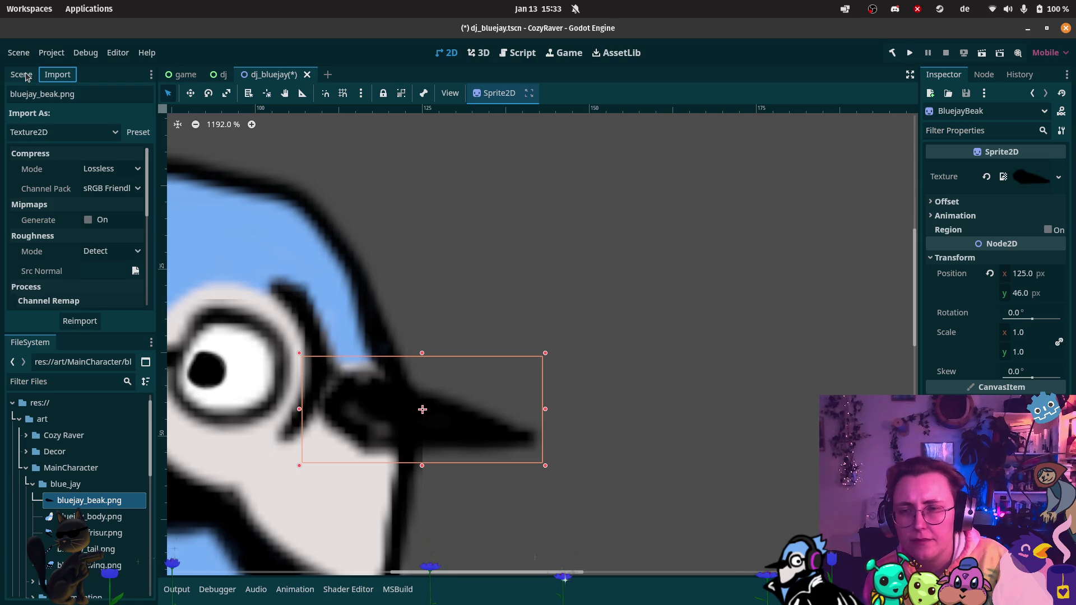
scroll(79, 236, down, 3)
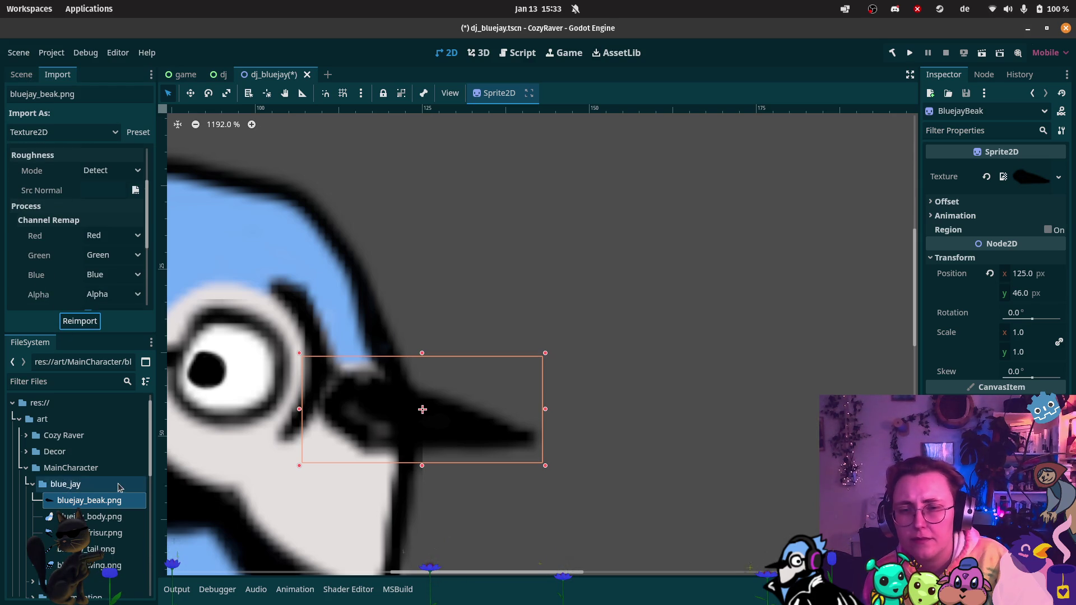
scroll(499, 440, left, 5)
scroll(499, 439, down, 2)
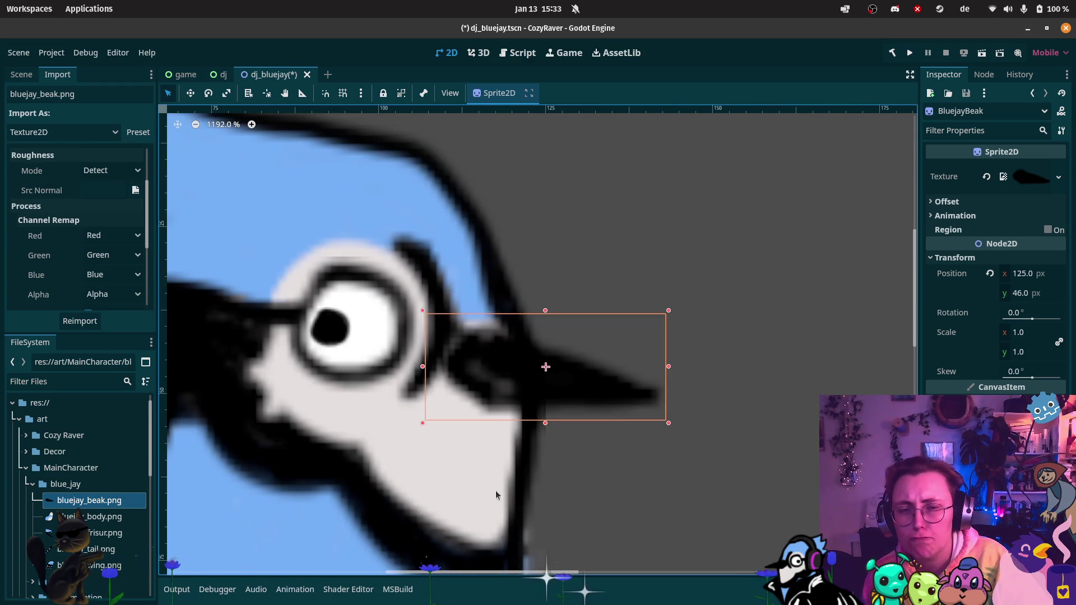
scroll(469, 137, down, 2)
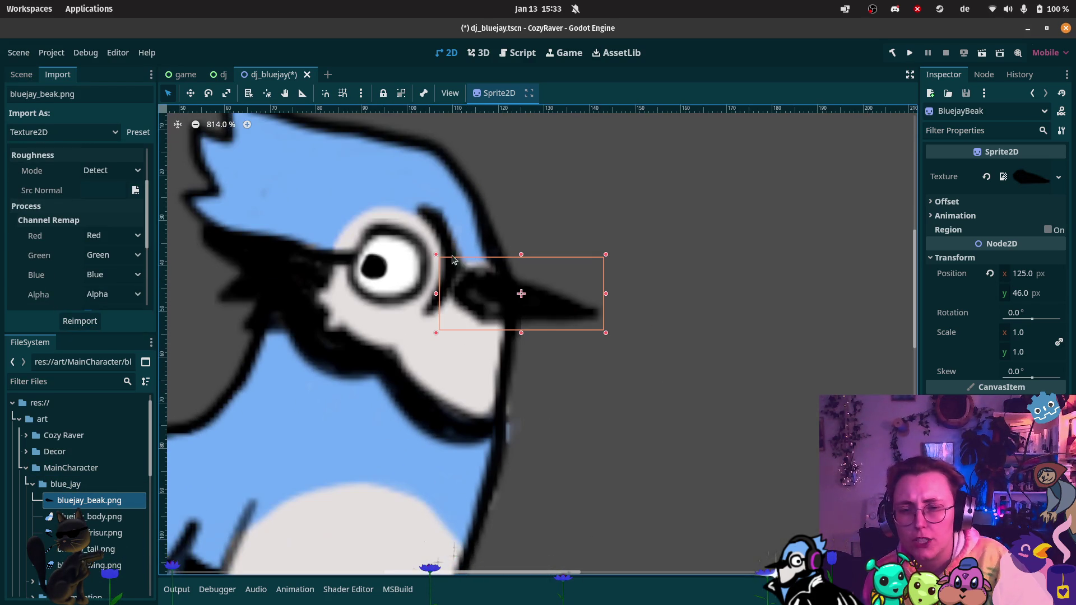
scroll(448, 189, up, 3)
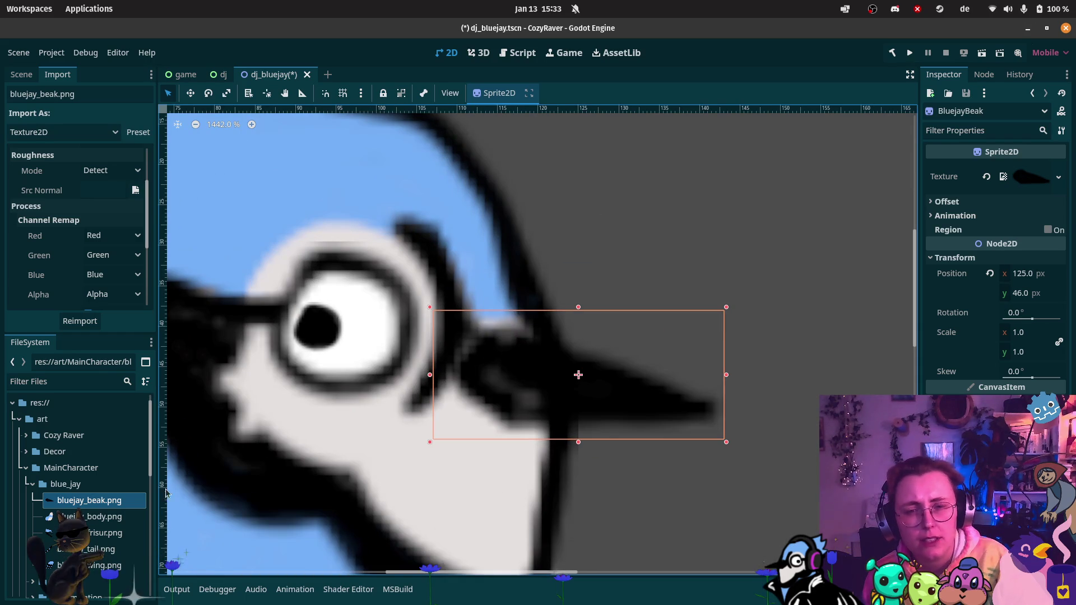
mouse_move(1, 336)
click(20, 524)
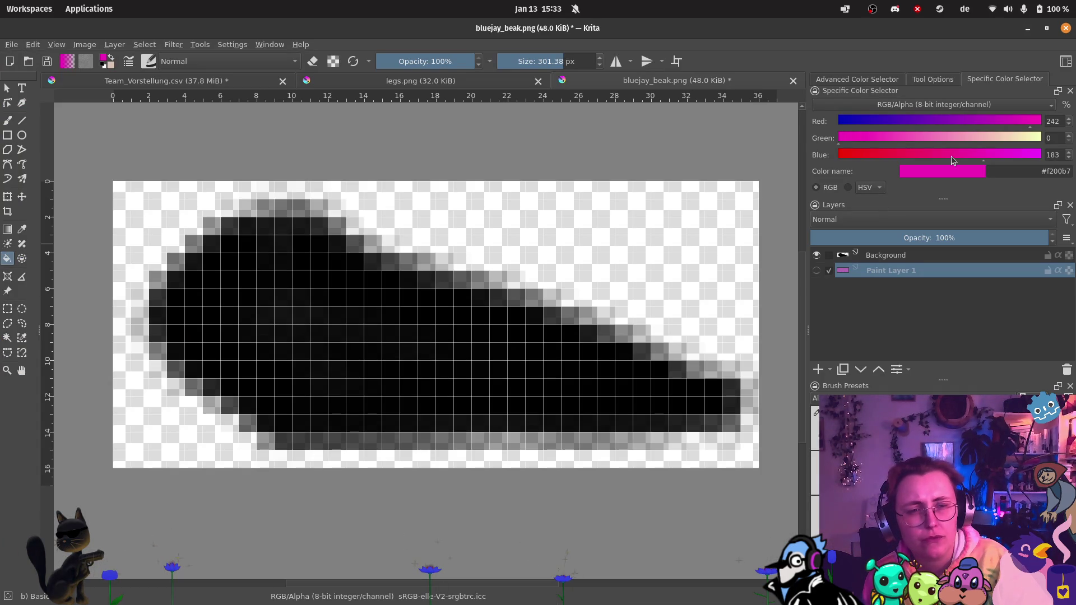
Step: Show Paint Layer 1 behind the beak and refill it pale yellow #f2ffb7
click(816, 270)
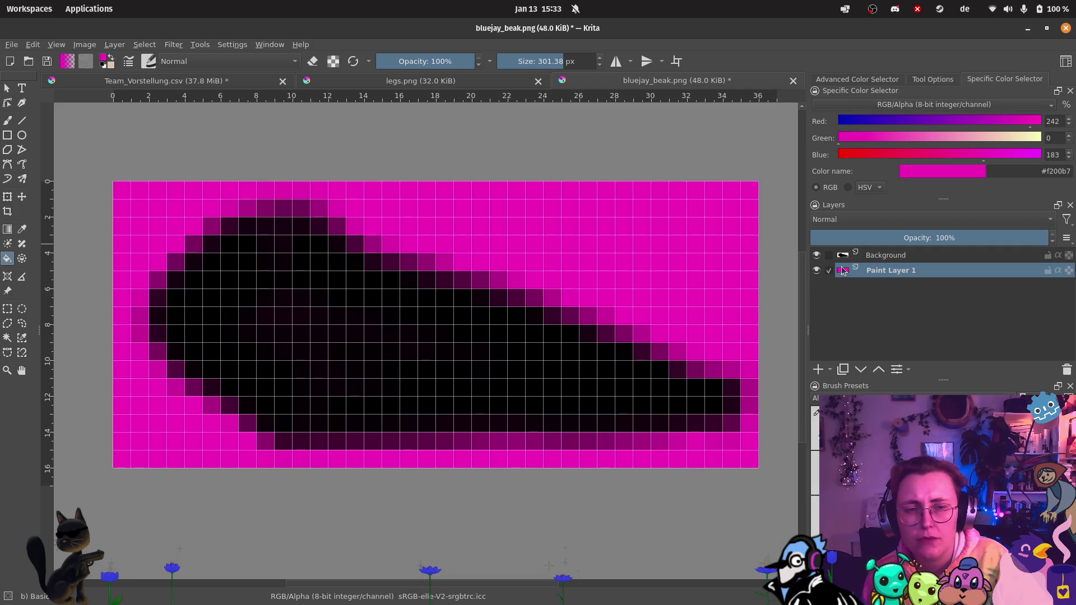
drag(1017, 139, 1042, 140)
click(558, 237)
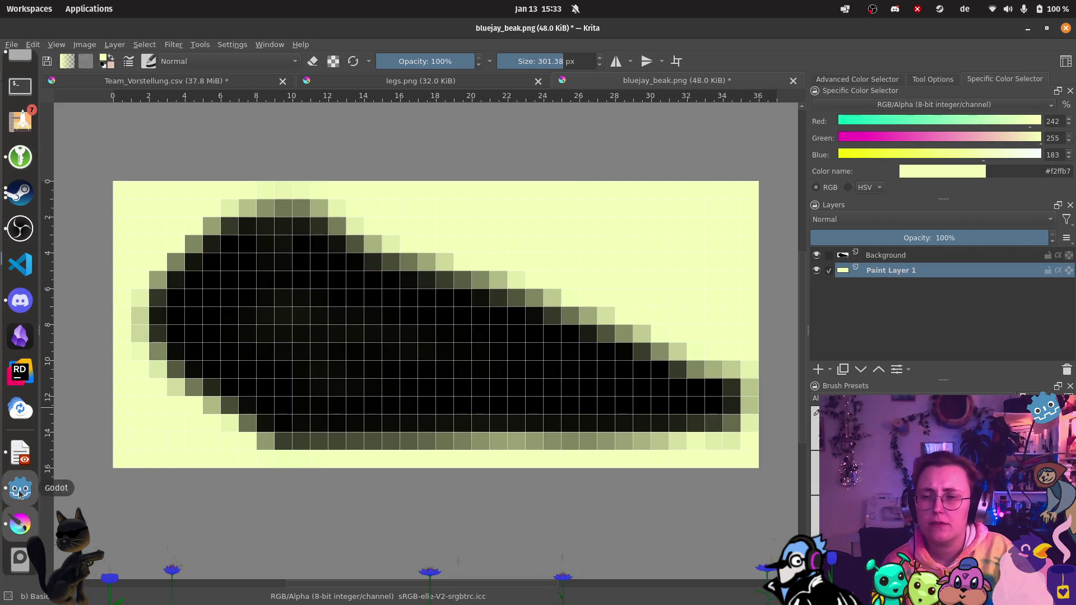
Step: Return to Godot's scene tree
click(21, 489)
scroll(516, 383, up, 5)
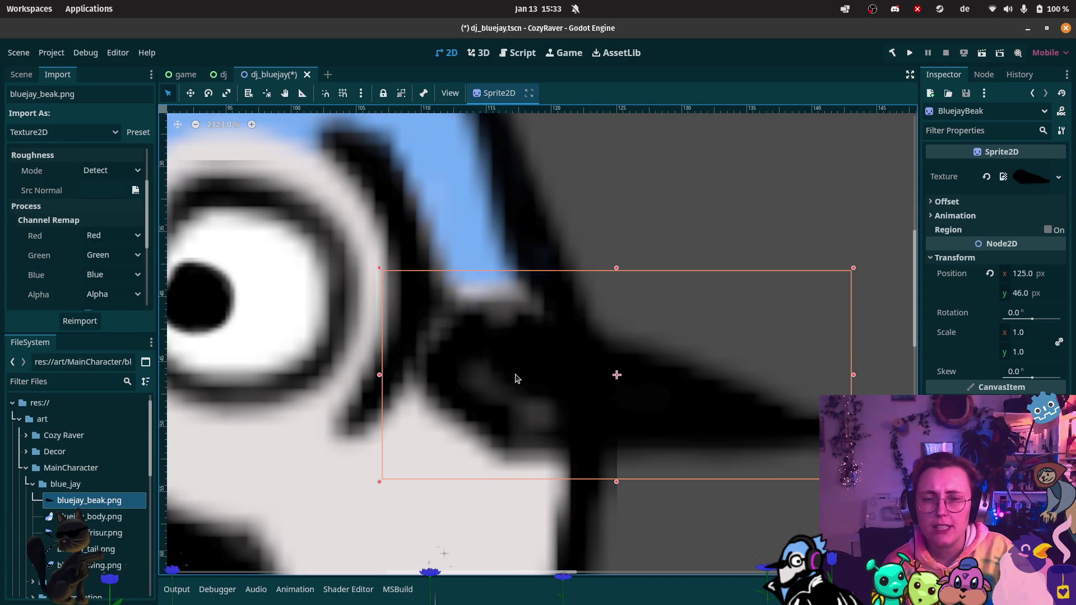
click(33, 81)
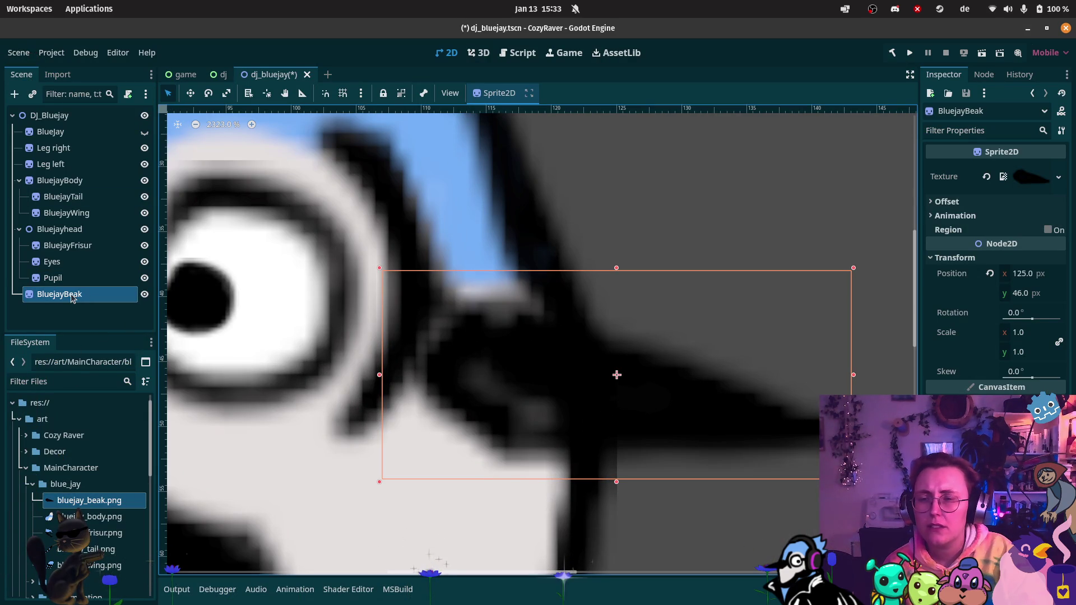
Step: Drag BluejayBeak under Bluejayhead, then expand the beak texture's details
drag(73, 298, 65, 231)
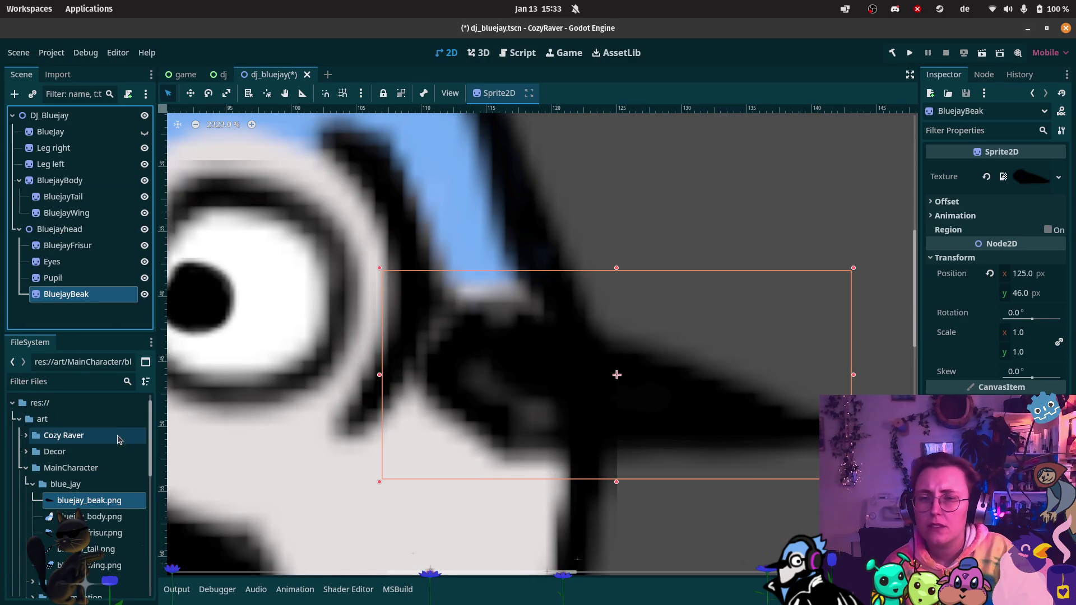
mouse_move(84, 290)
mouse_down()
mouse_move(50, 225)
mouse_move(57, 247)
mouse_up()
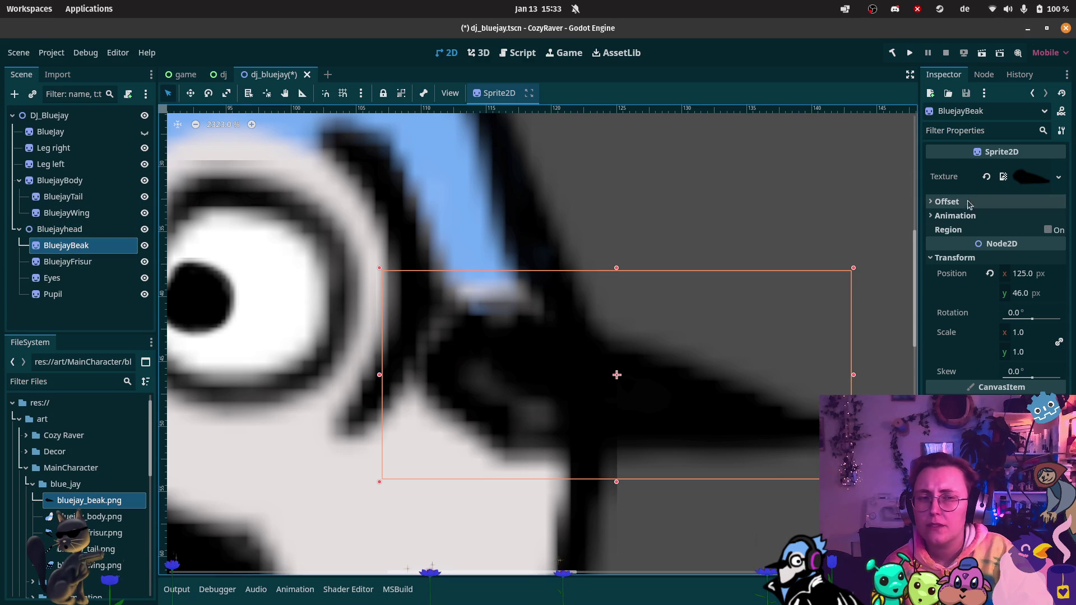
click(1006, 178)
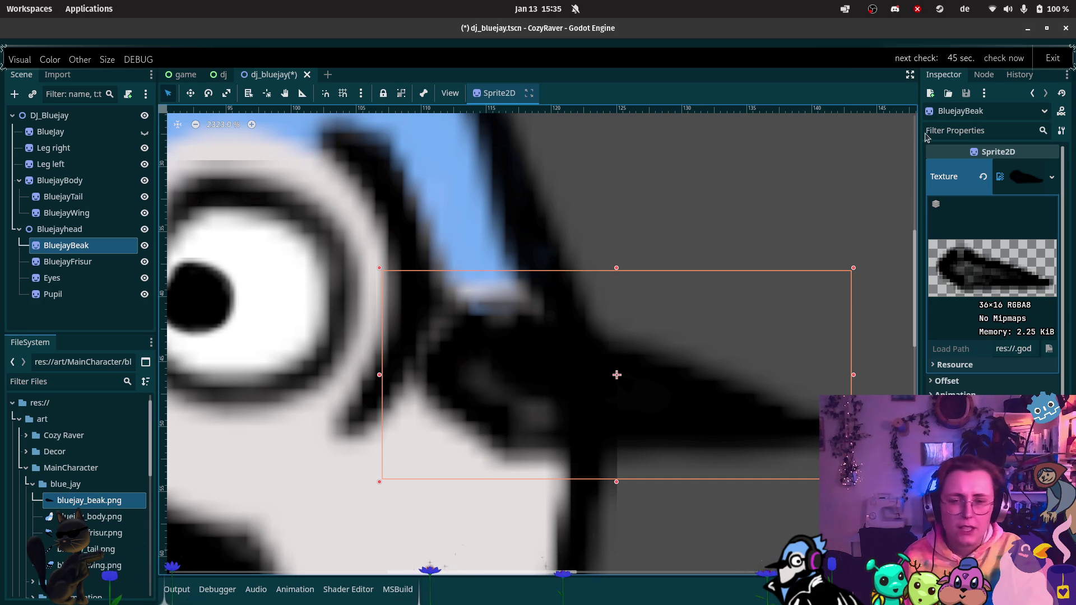
Step: Deselect the beak sprite in the viewport
click(718, 148)
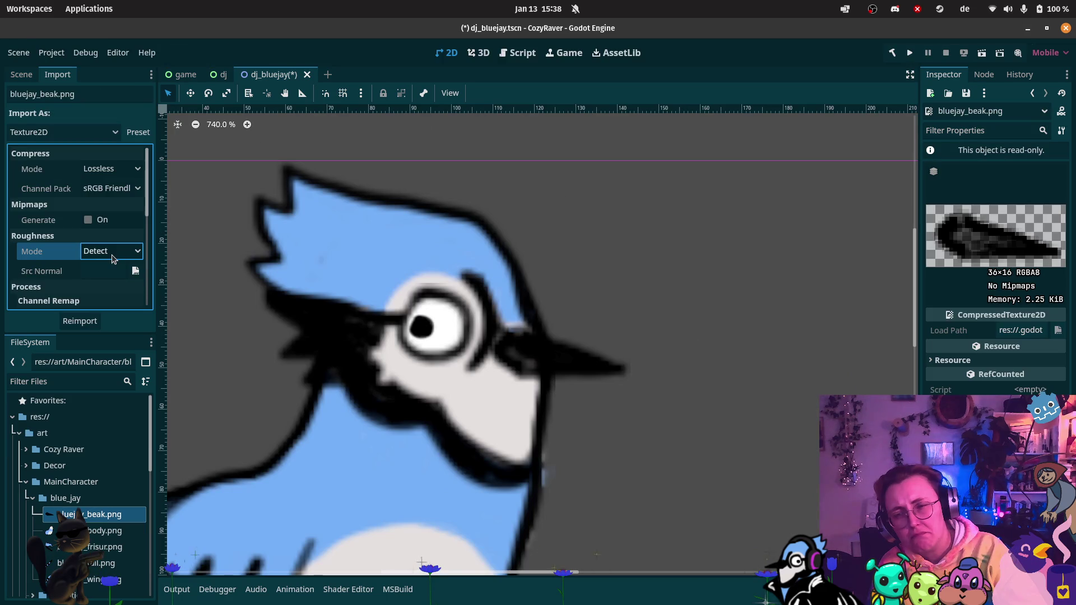
Step: Reimport the beak with roughness mode Disabled, then again with it back on Detect
click(113, 258)
click(115, 281)
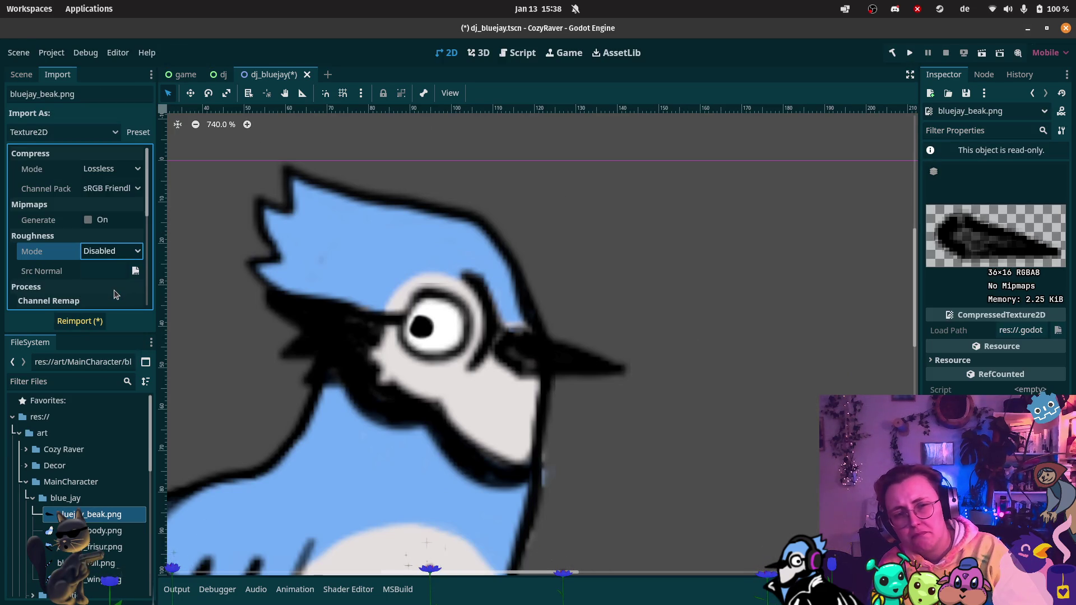
click(84, 321)
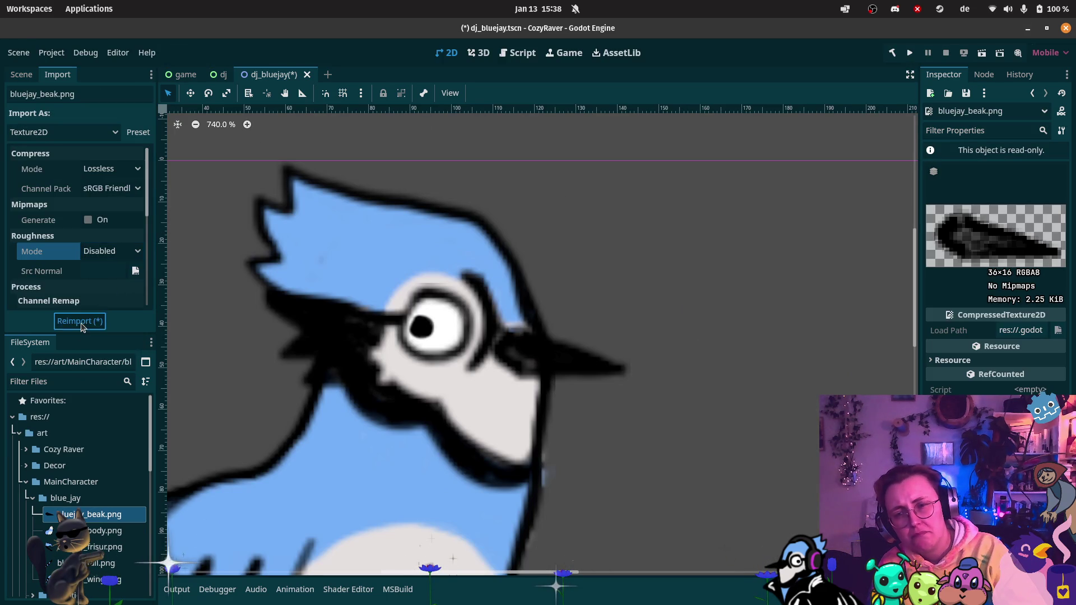
click(128, 253)
click(120, 268)
click(66, 326)
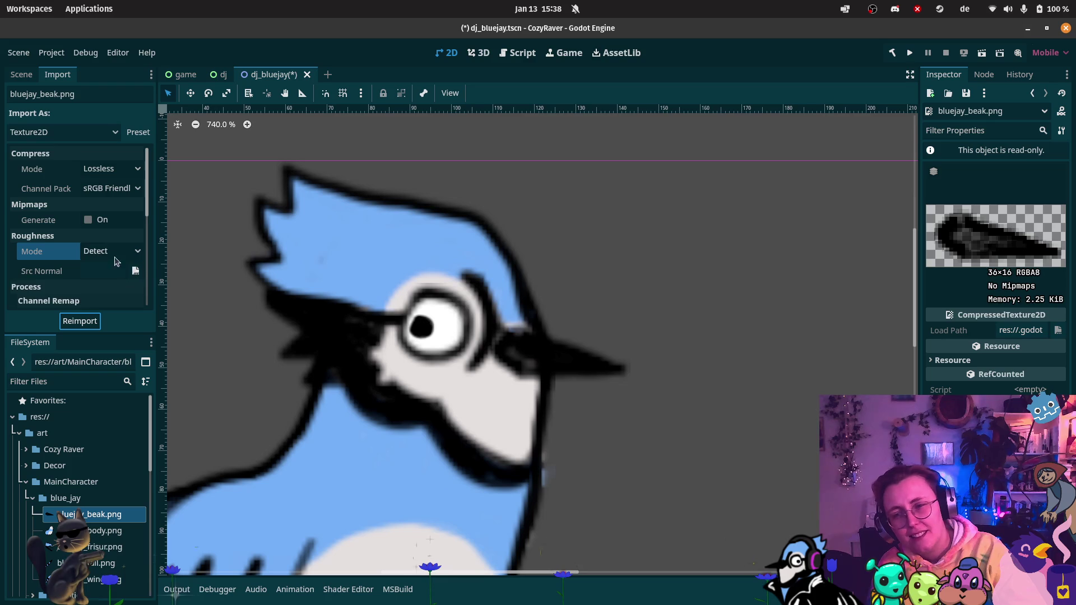
Step: Reimport the beak with Fix Alpha Border off, then again with it back on
scroll(85, 256, down, 1)
scroll(90, 250, down, 5)
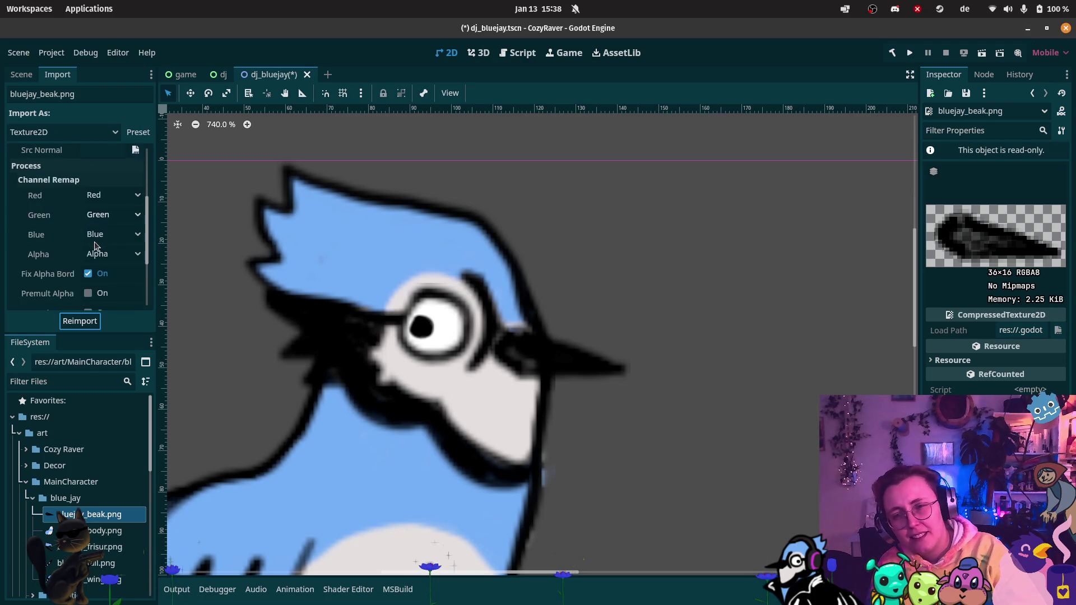
scroll(99, 244, down, 1)
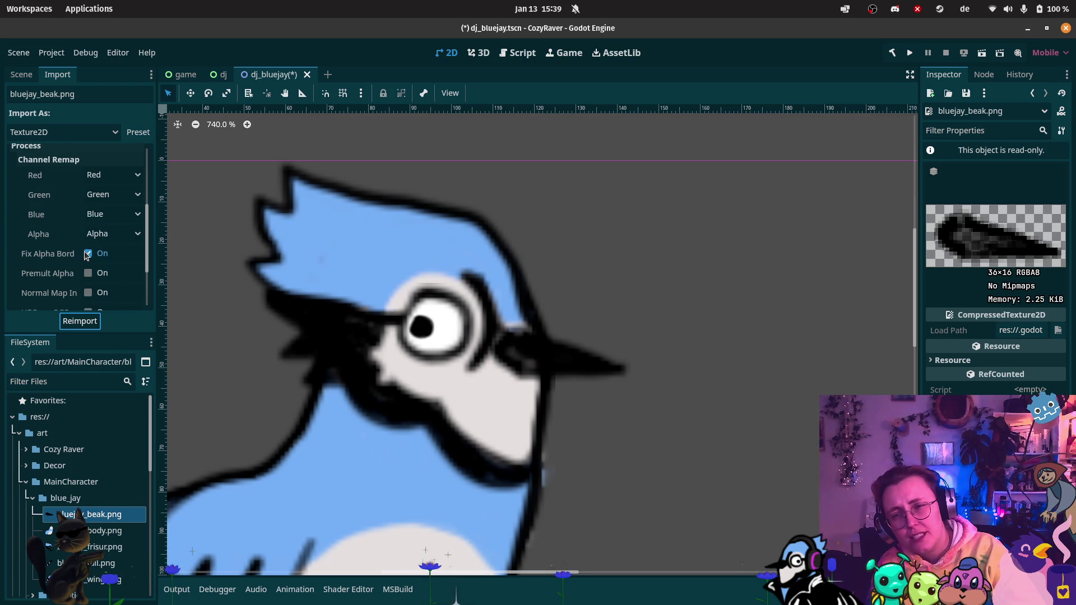
click(88, 254)
click(89, 322)
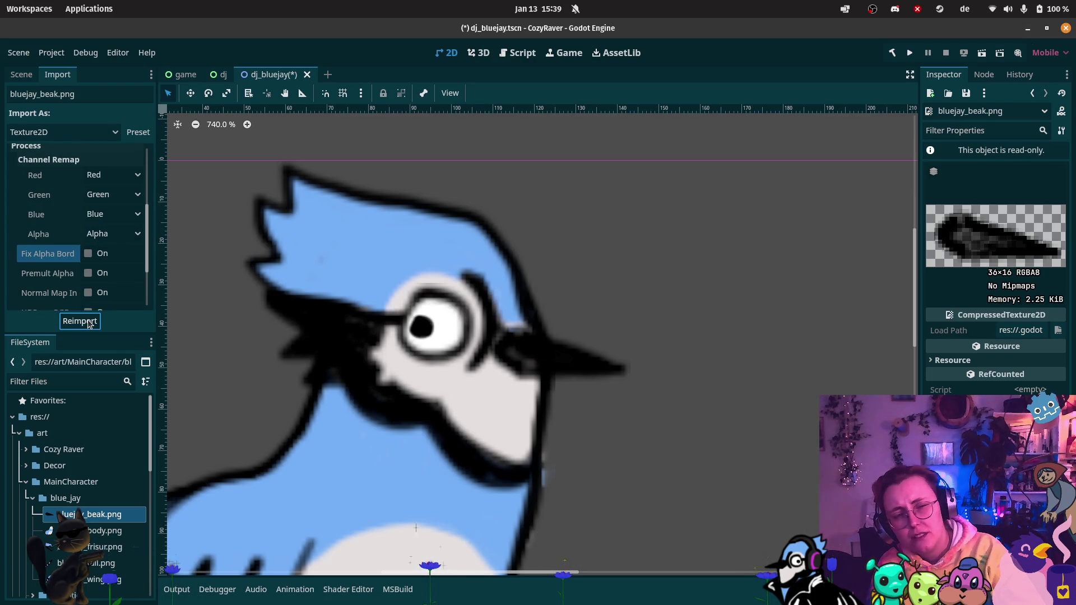
click(90, 255)
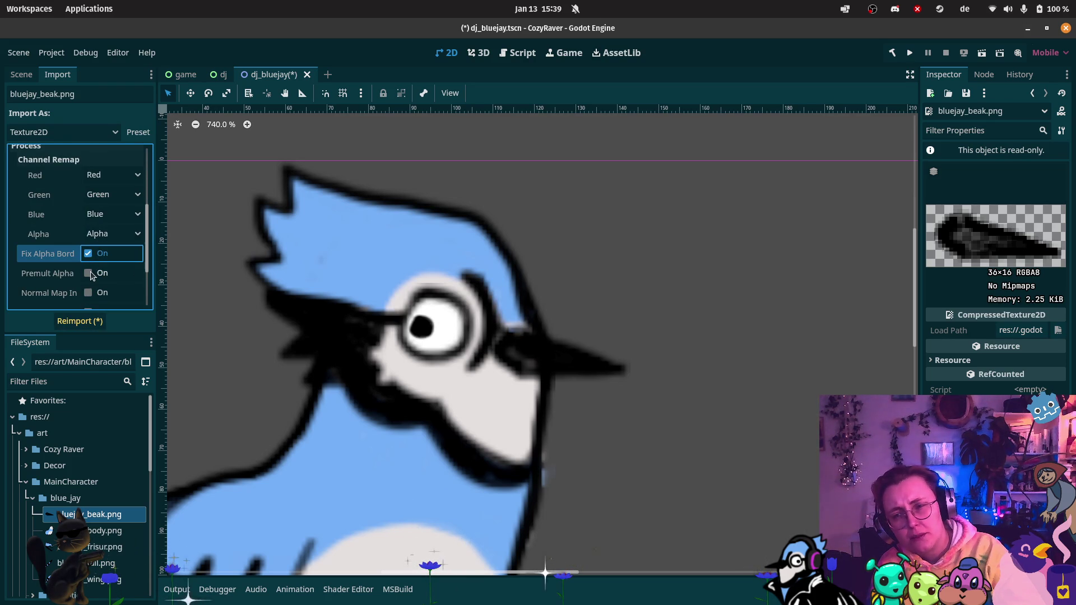
scroll(104, 281, down, 3)
scroll(108, 283, down, 1)
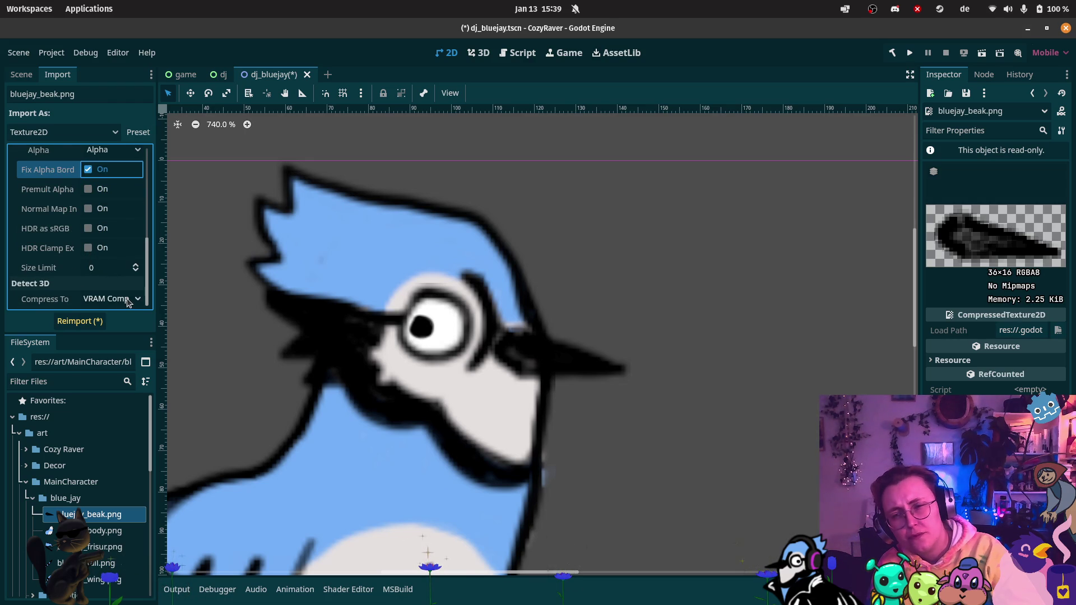
click(87, 325)
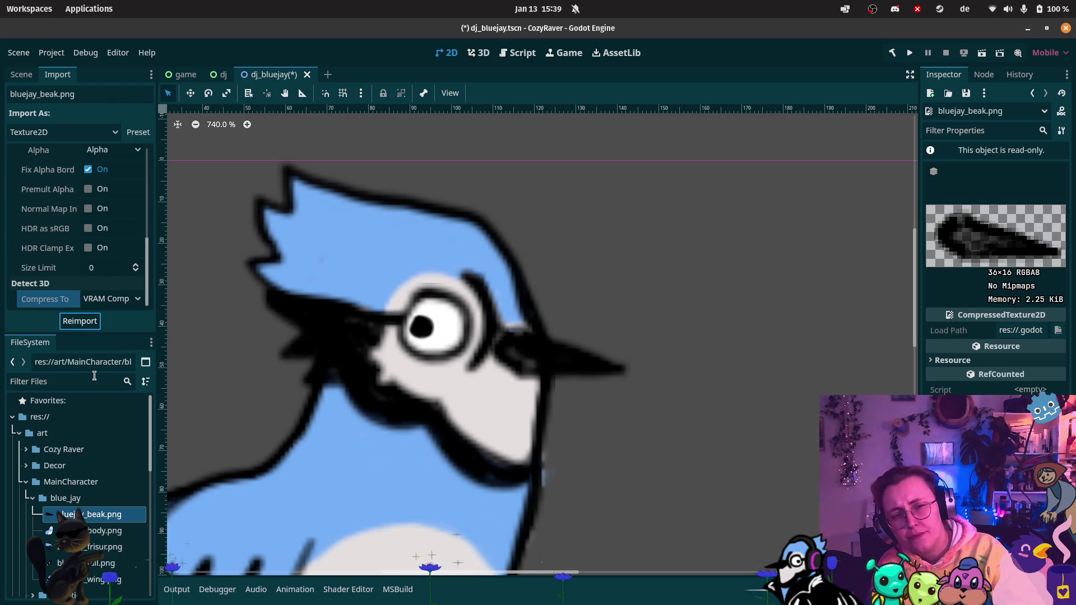
scroll(23, 211, up, 5)
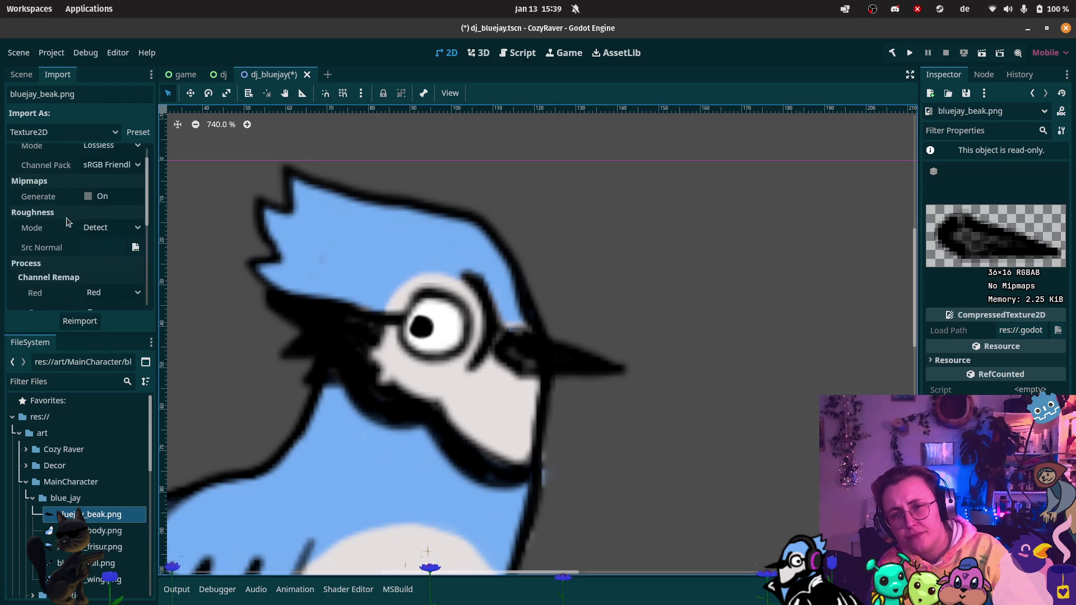
click(21, 74)
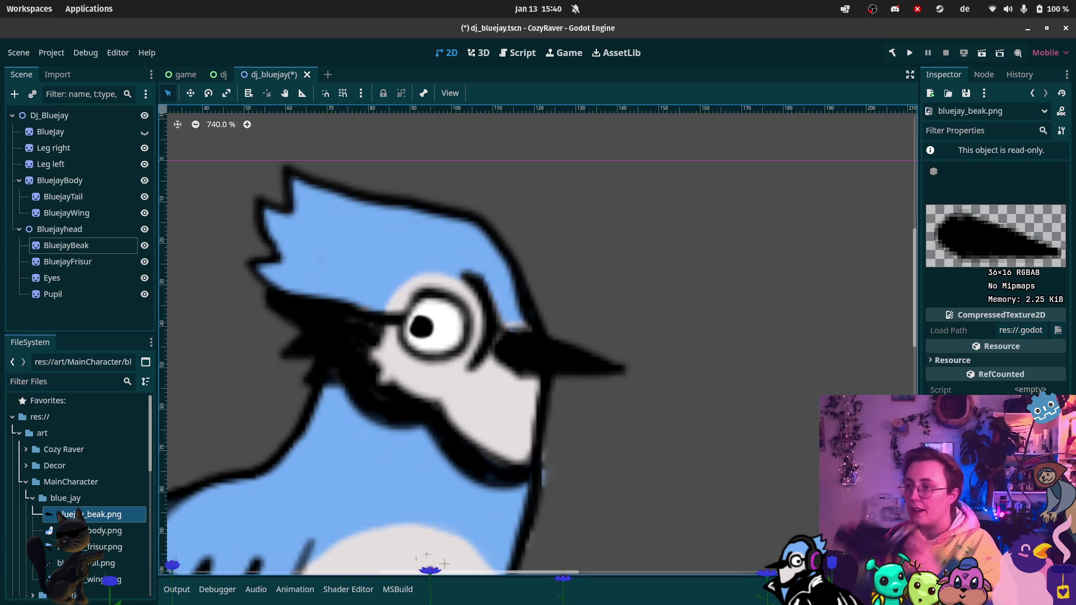
mouse_move(1, 292)
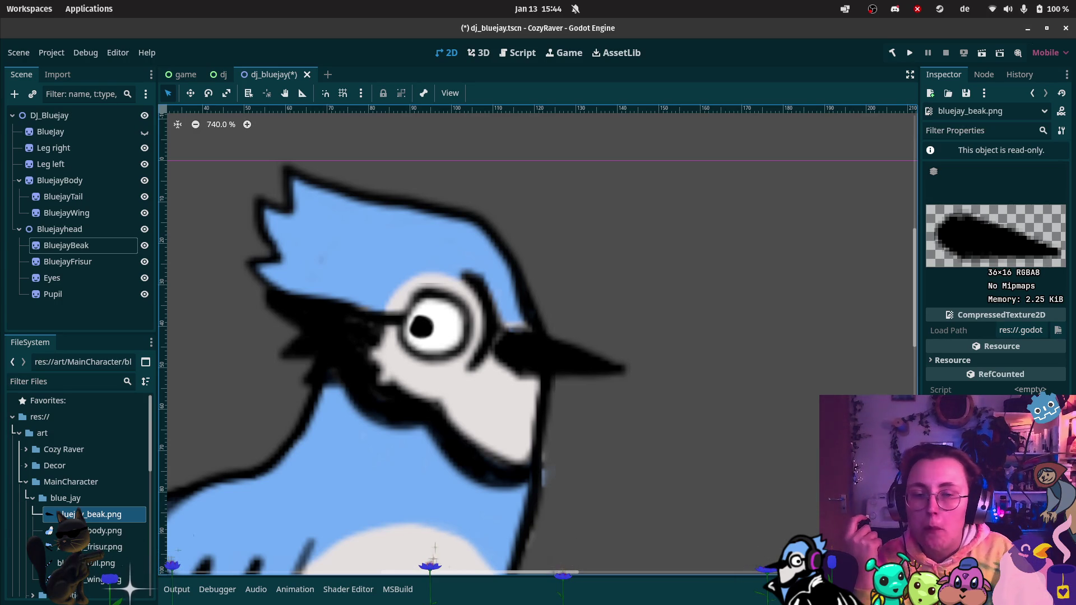
key(super)
Step: Delete the BlueJay reference sprite node and confirm the deletion
scroll(527, 317, down, 3)
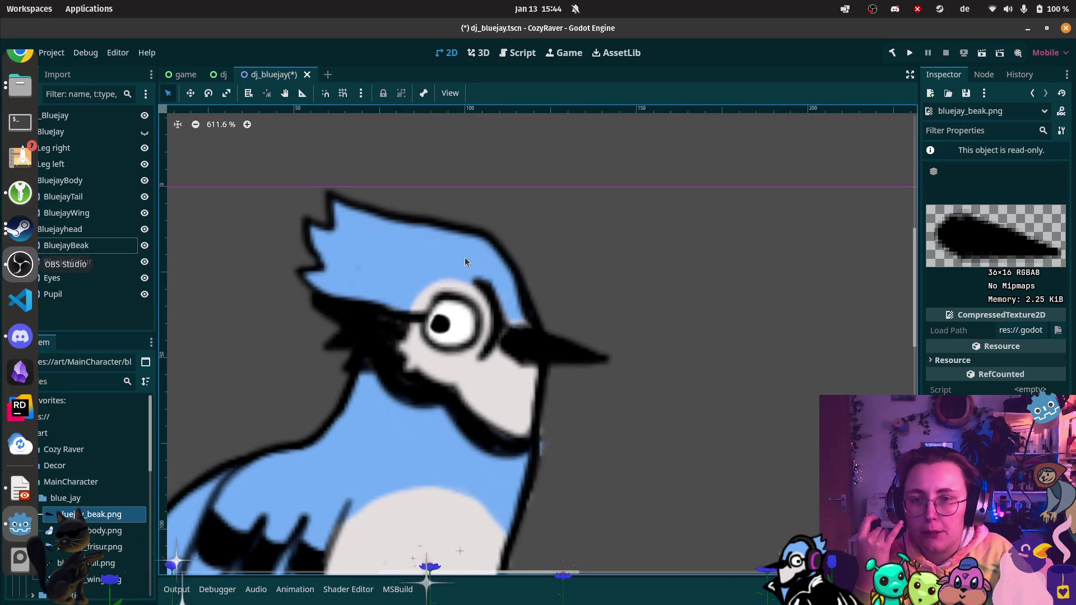
mouse_move(244, 203)
mouse_down()
mouse_move(428, 185)
mouse_move(427, 151)
mouse_up()
scroll(392, 147, down, 1)
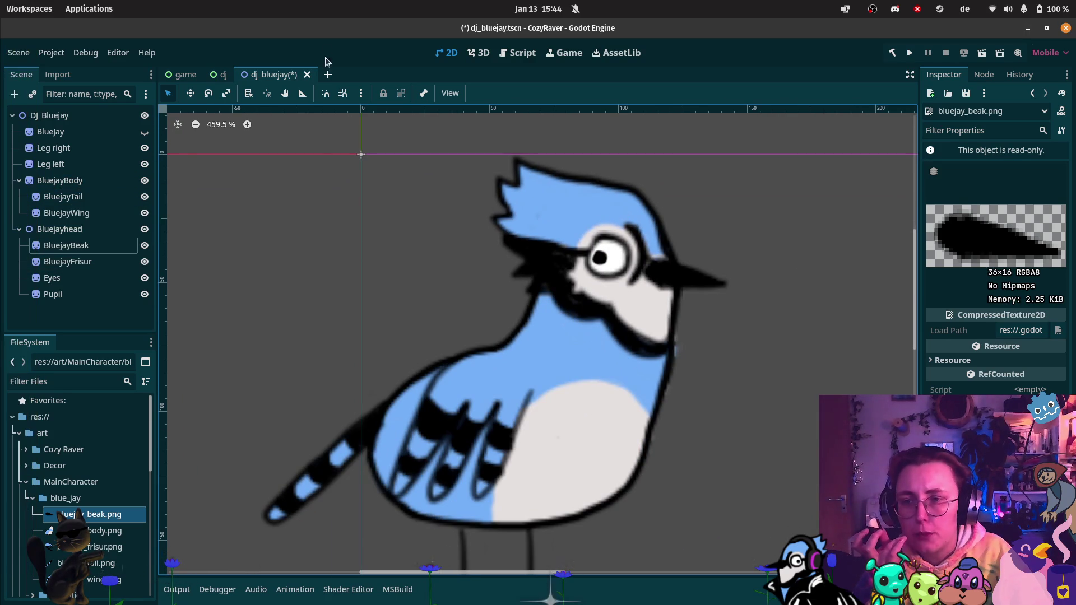
click(110, 137)
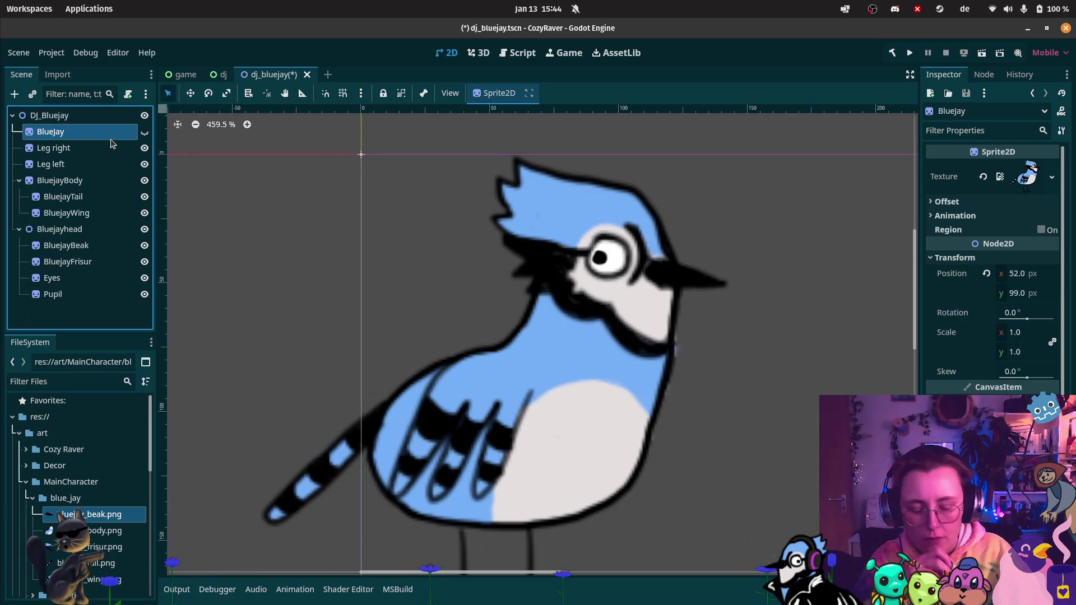
key(Delete)
click(575, 320)
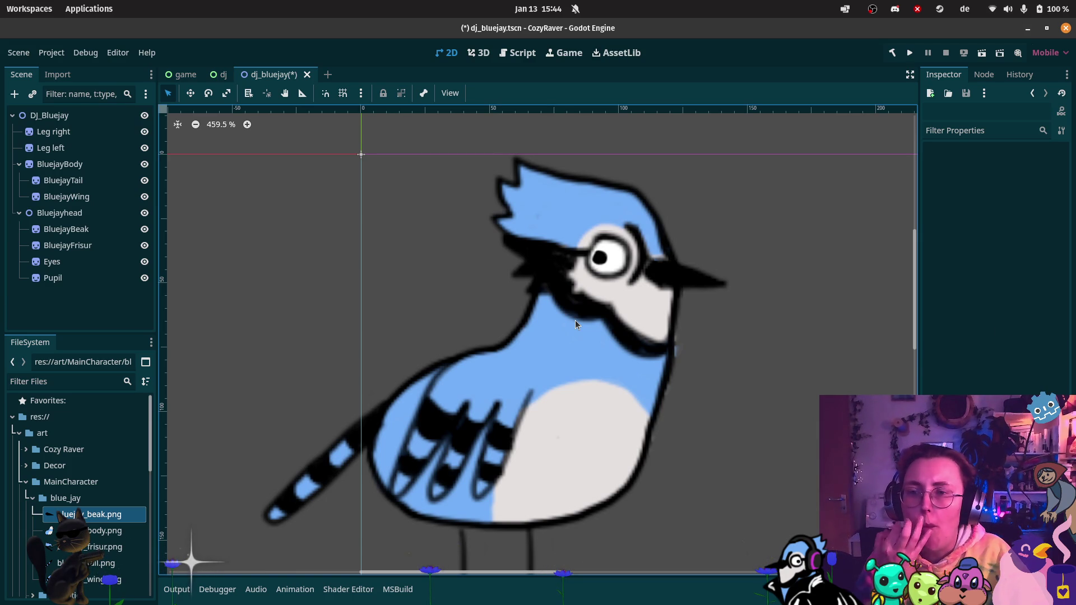
scroll(575, 321, down, 5)
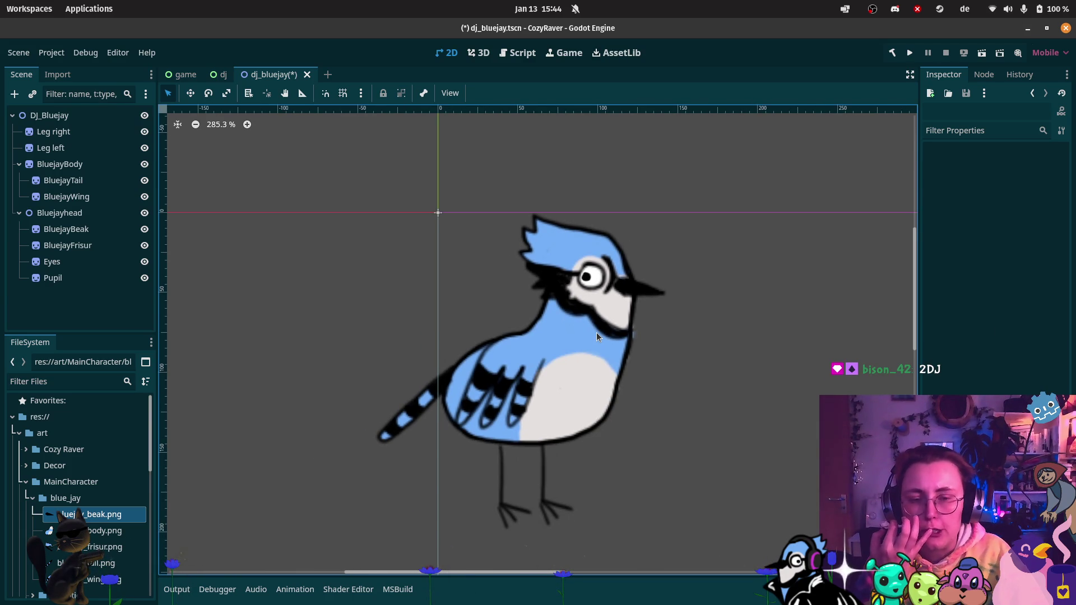
Step: Save dj_bluejay.tscn with Ctrl+S
mouse_move(0, 224)
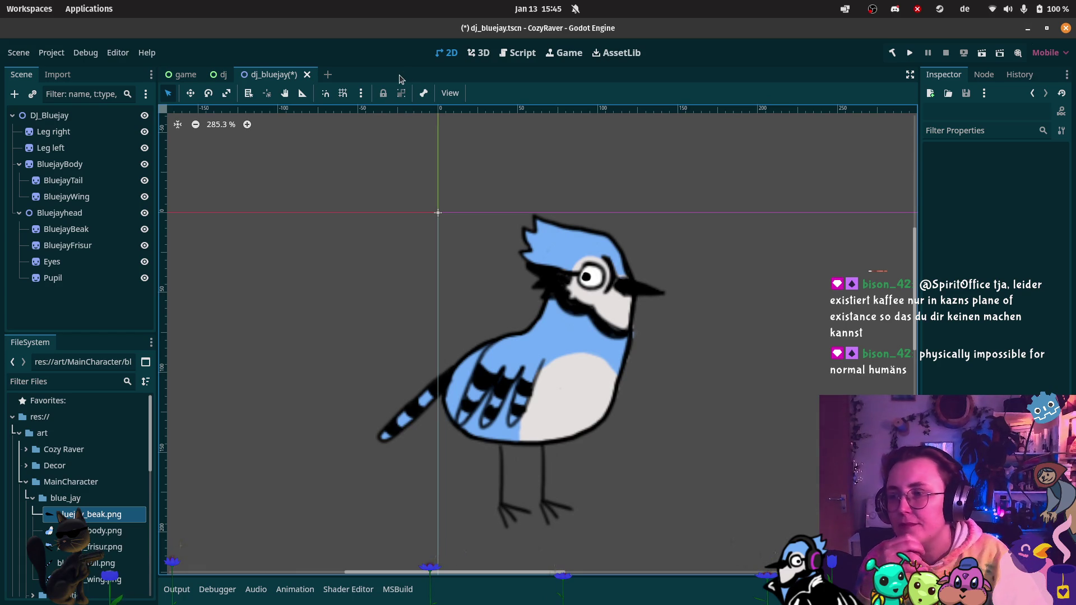
mouse_move(1, 236)
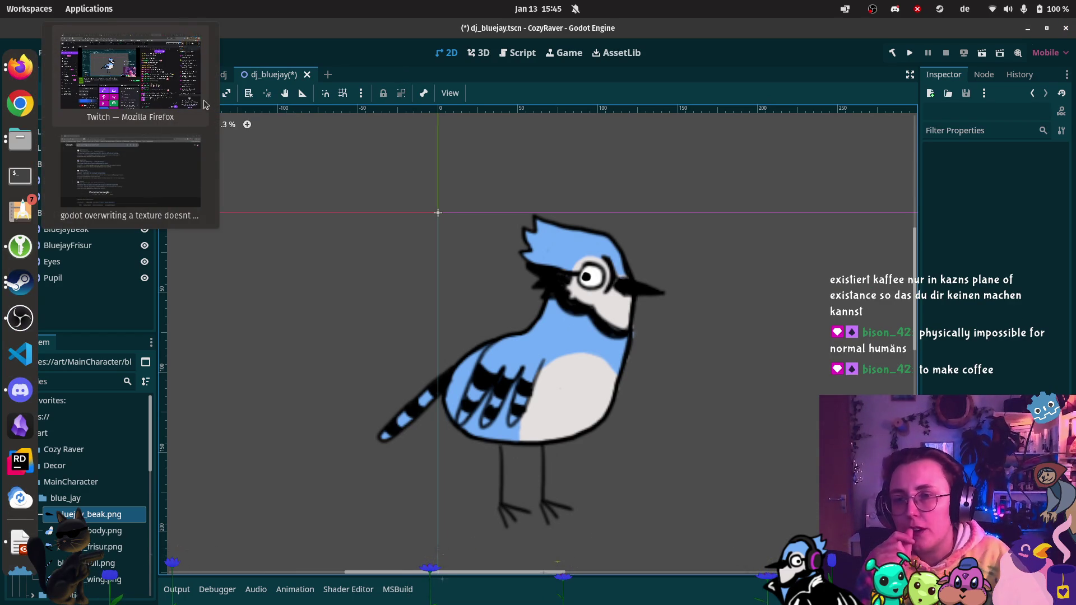
mouse_move(2, 120)
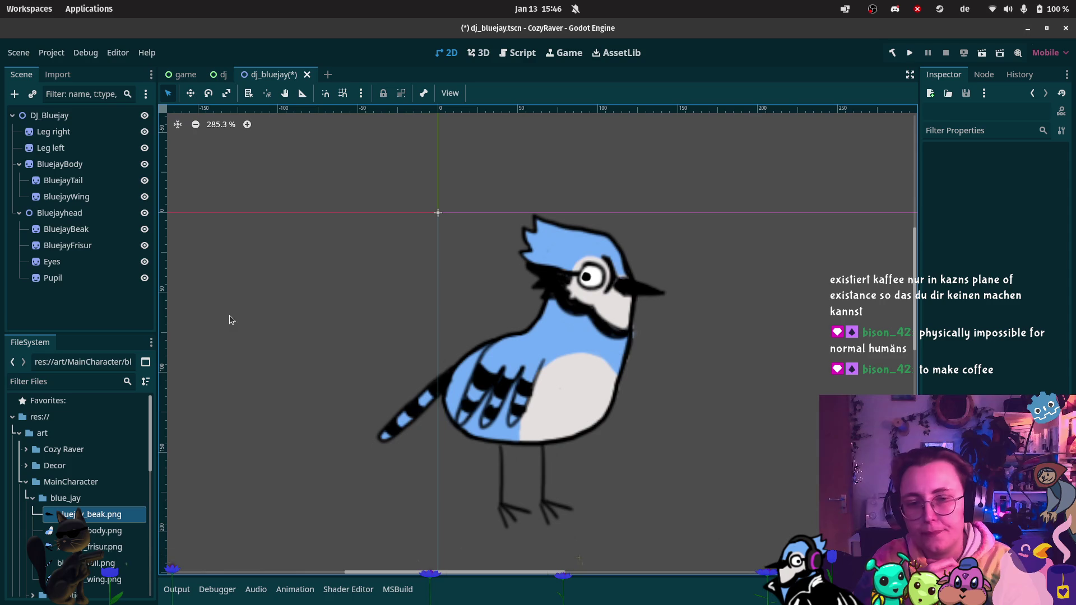
mouse_move(3, 560)
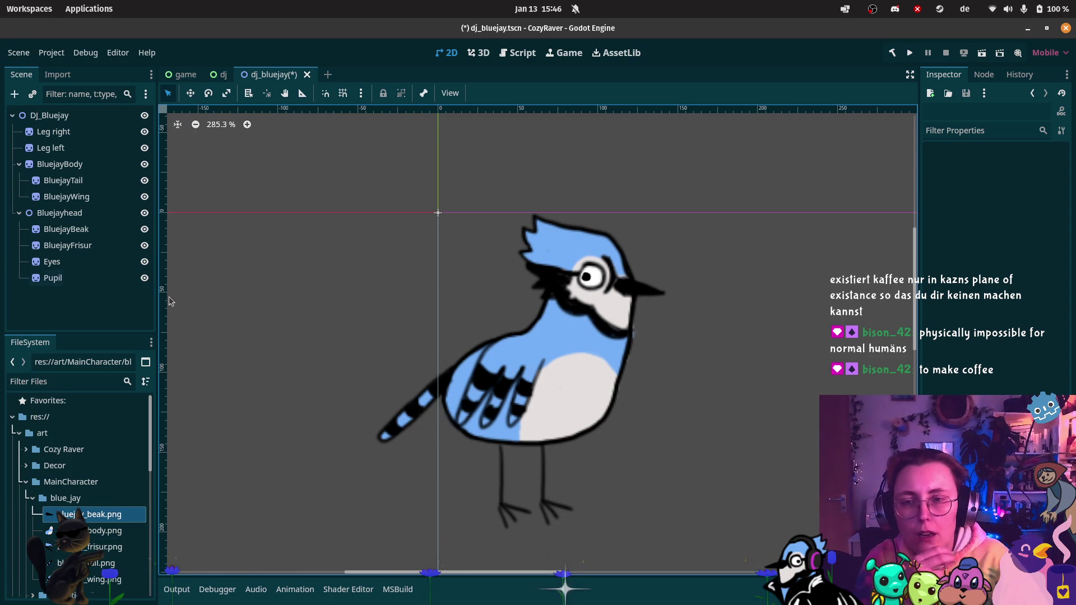
mouse_move(35, 140)
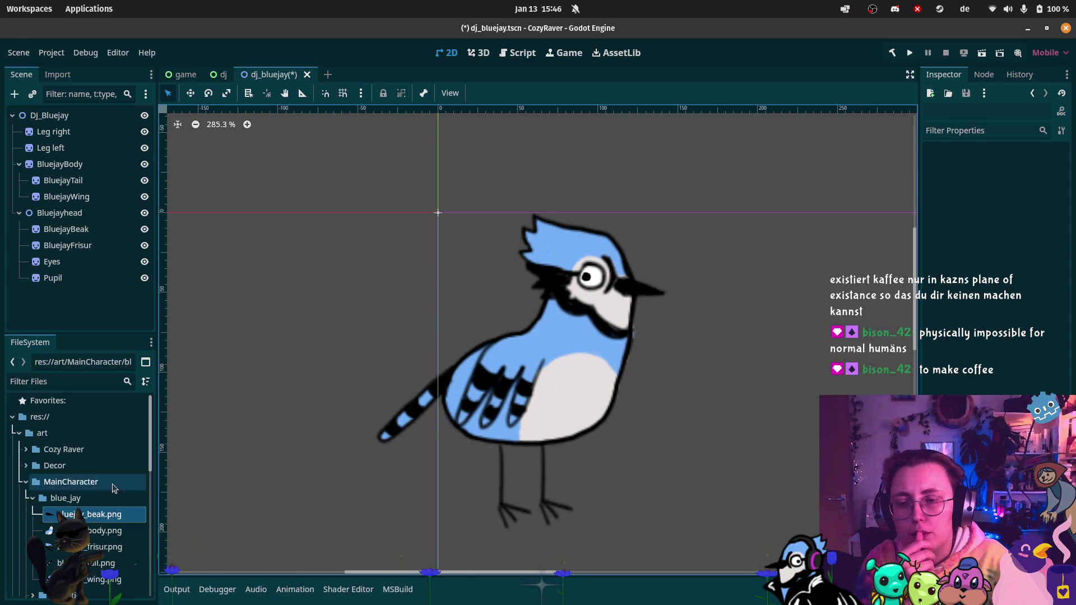
scroll(98, 527, down, 1)
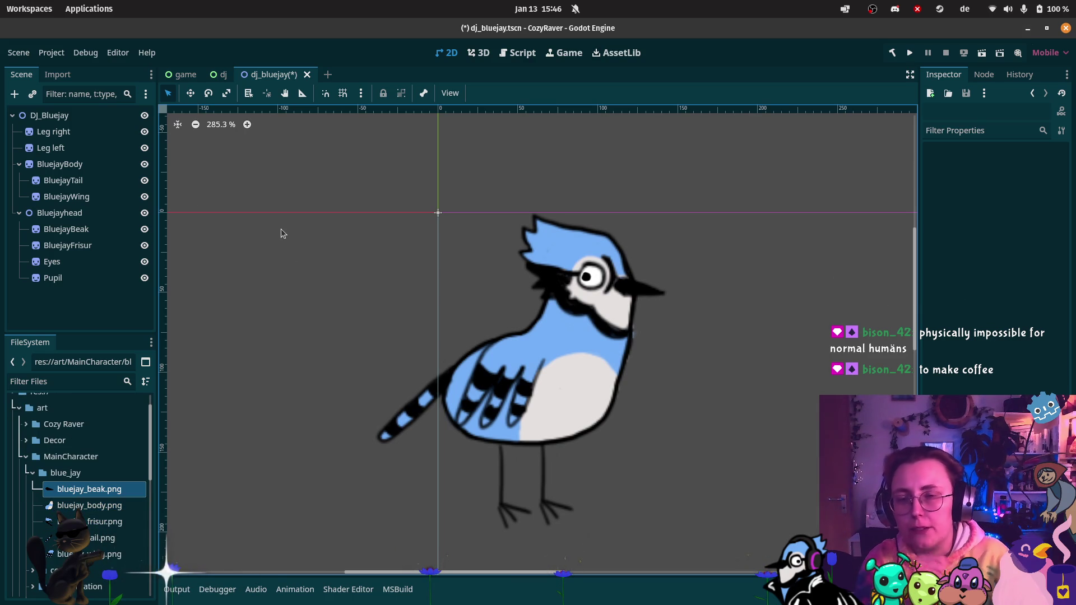
key(ctrl+s)
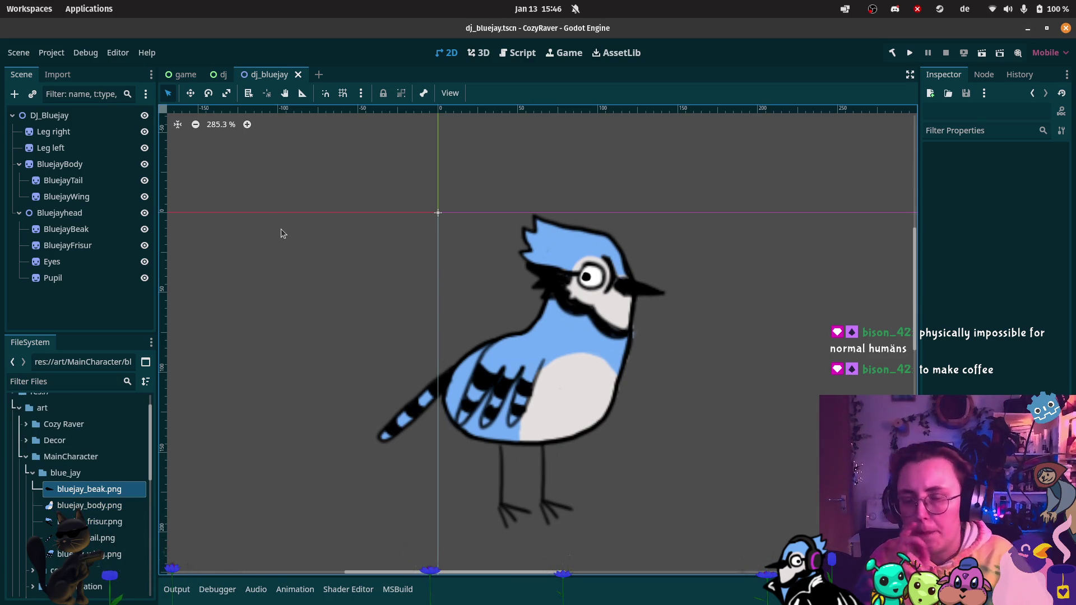
scroll(78, 493, down, 2)
Step: Drop cockatiel.png into the scene and move the sprite up and right of the bird
click(73, 519)
mouse_move(73, 519)
mouse_down()
mouse_move(779, 385)
mouse_move(729, 358)
mouse_up()
drag(653, 325, 546, 312)
mouse_move(678, 386)
mouse_down()
mouse_move(697, 357)
mouse_move(756, 361)
mouse_up()
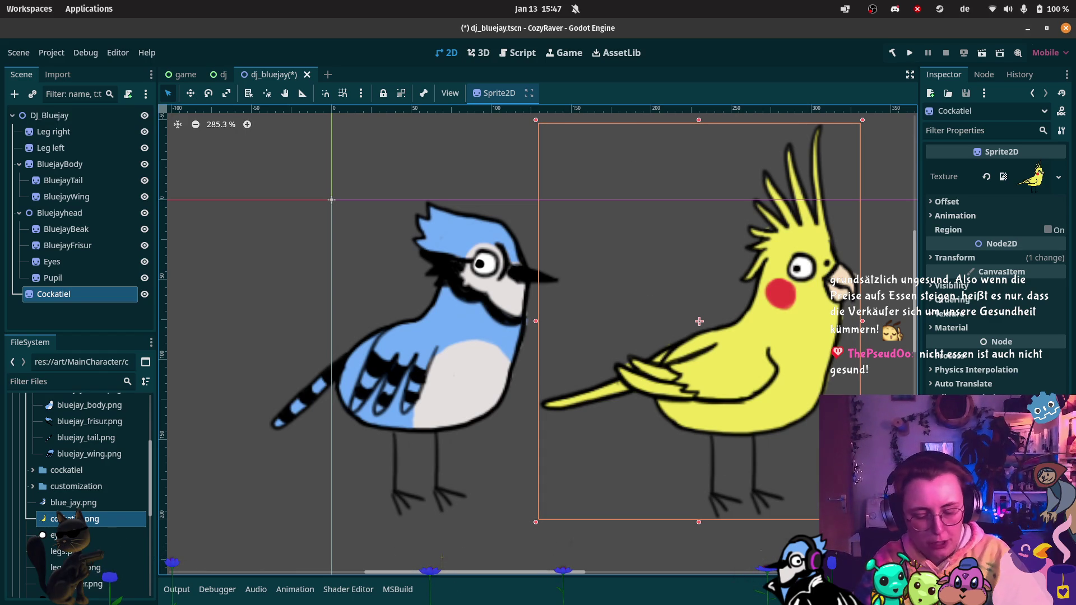
Step: Delete the Cockatiel node, confirm, and select the DJ_Bluejay root node
key(Delete)
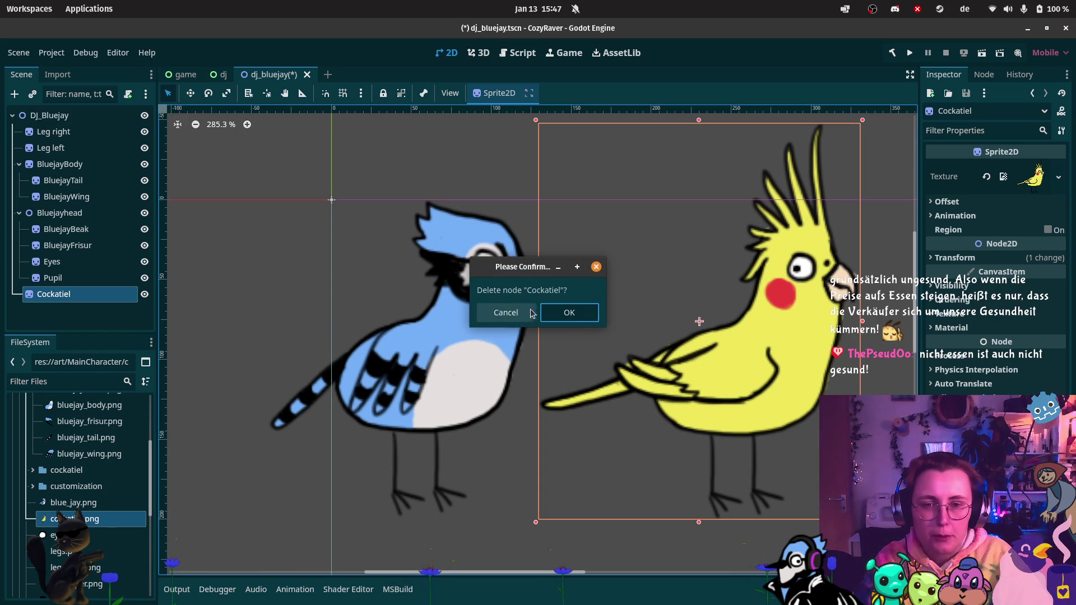
click(559, 313)
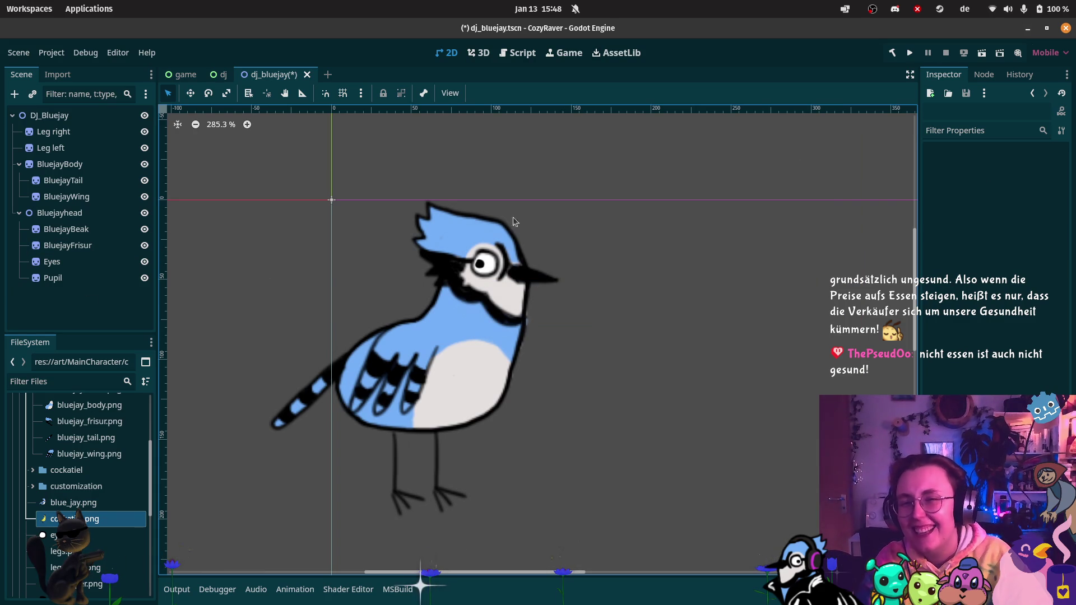
click(87, 117)
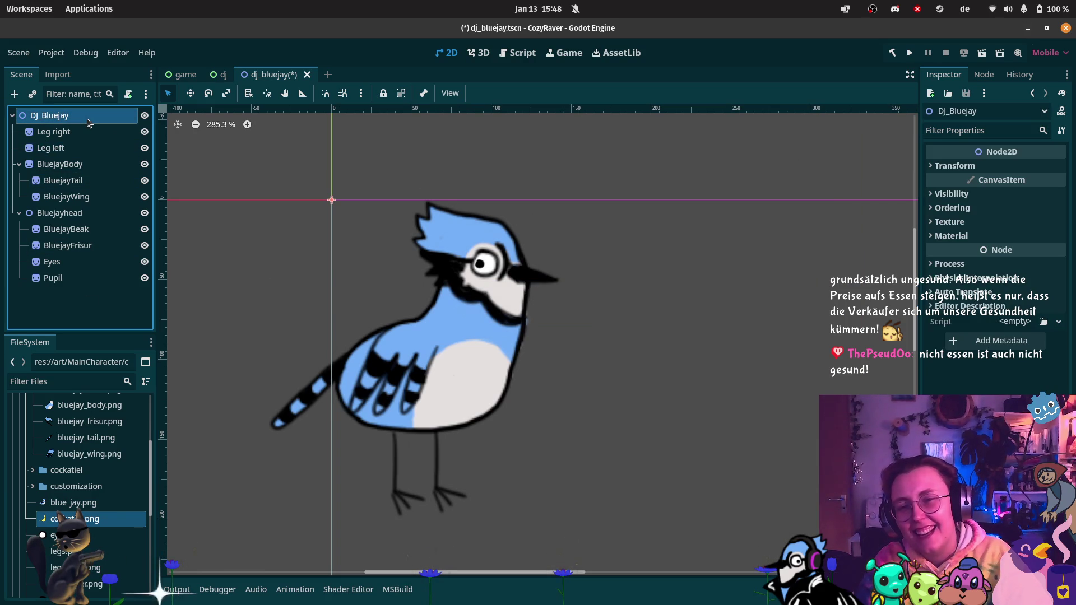
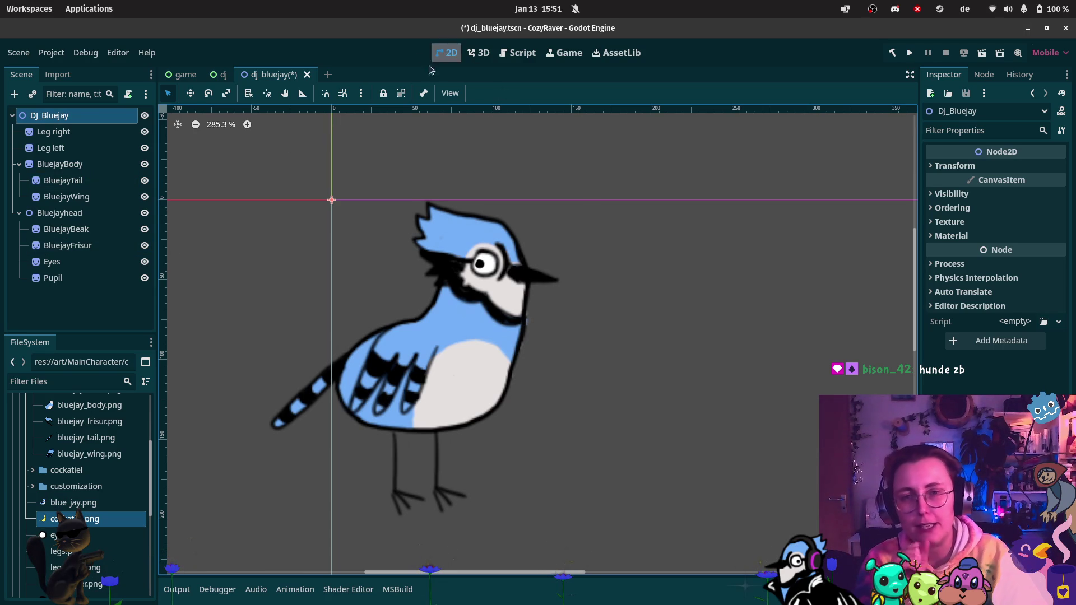
Step: Save dj_bluejay.tscn with Ctrl+S and open the Scene menu
key(ctrl+s)
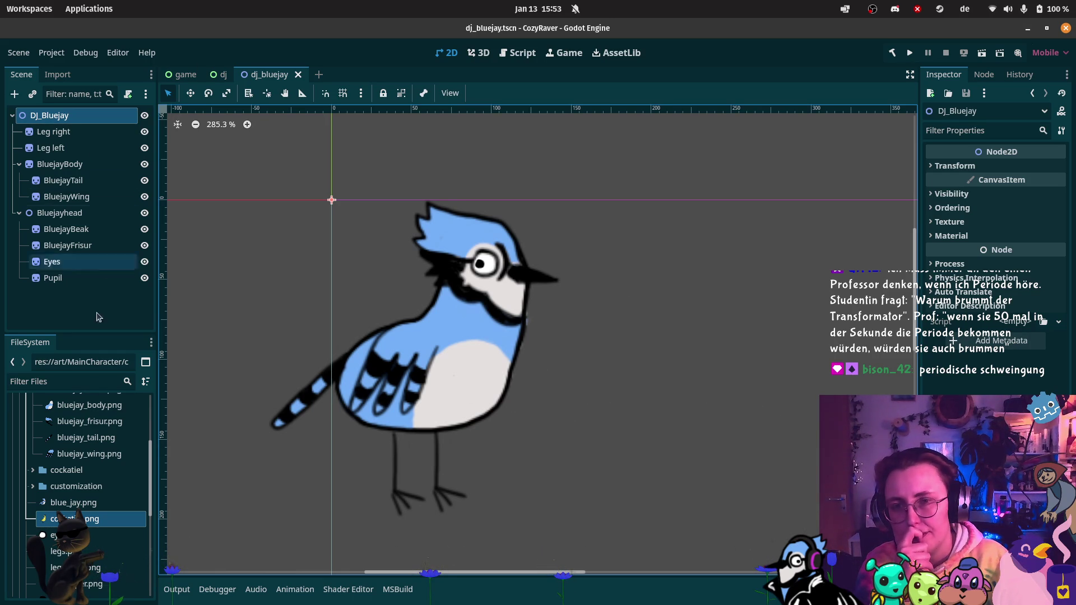
scroll(79, 448, up, 3)
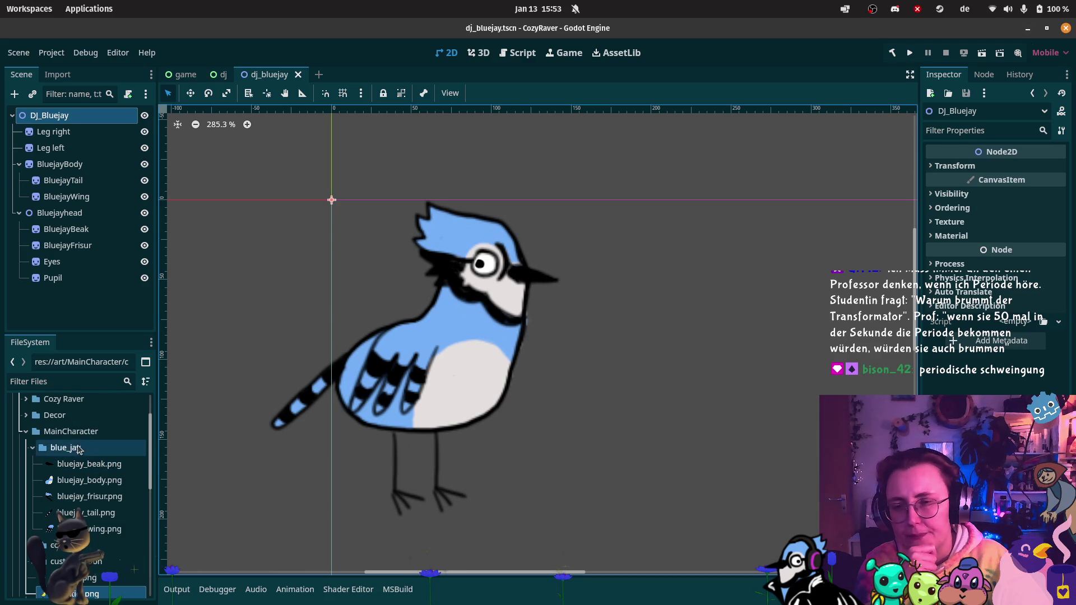
scroll(79, 448, up, 2)
click(19, 52)
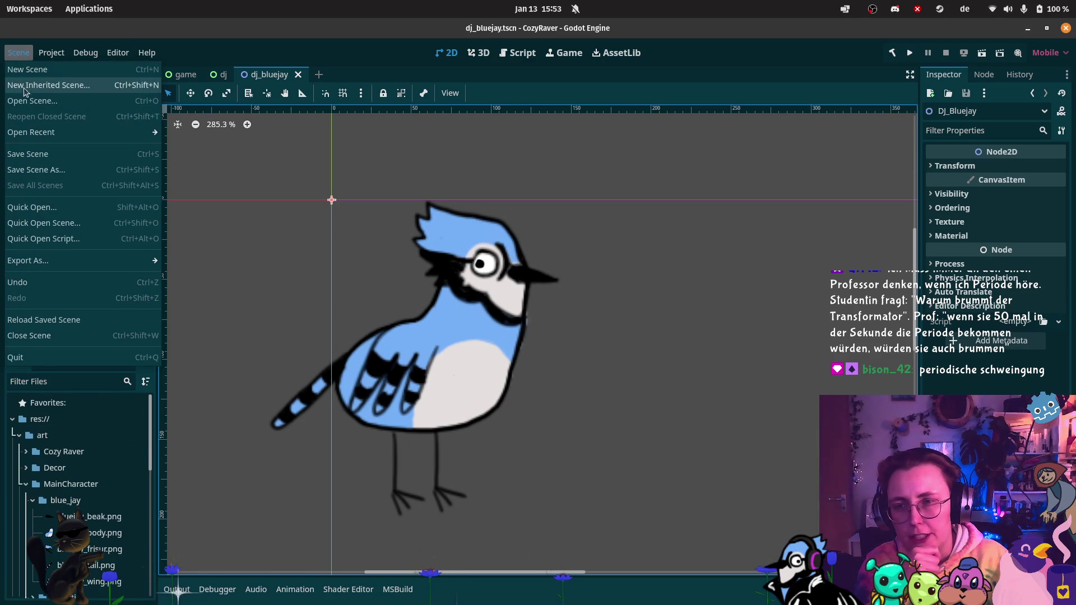
Step: Create a new 2D scene and rename its Node2D root to Dj_Rig
click(26, 69)
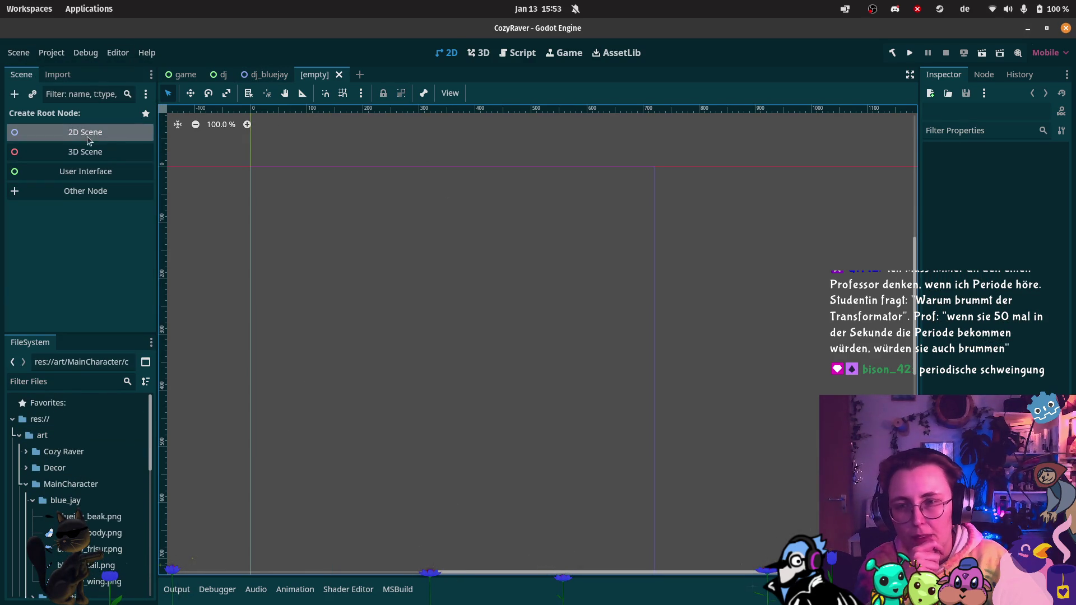
click(86, 138)
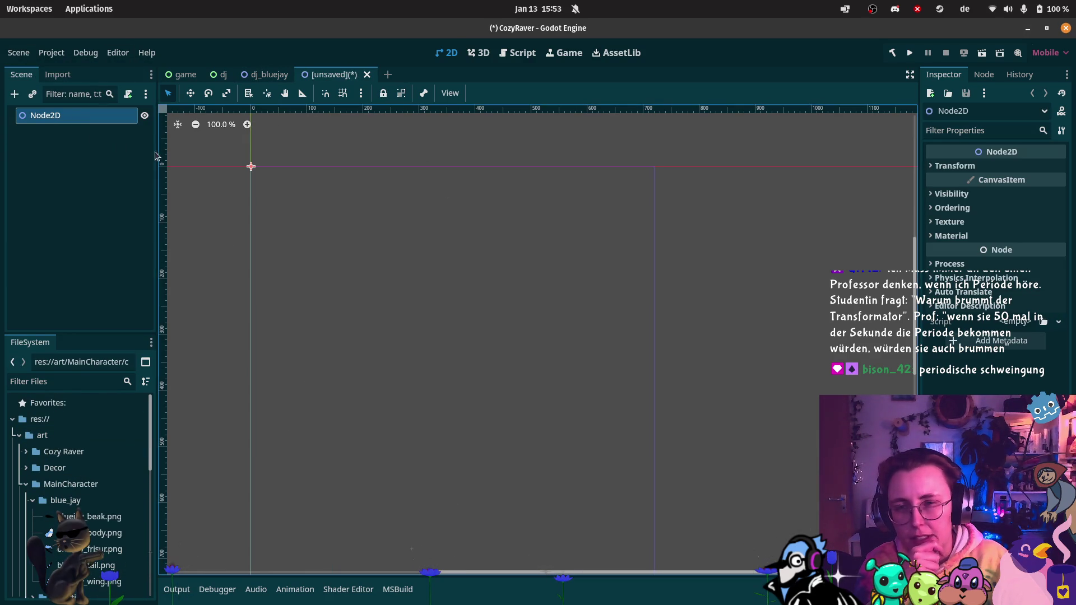
double_click(61, 116)
text(Dj_Rig)
key(Return)
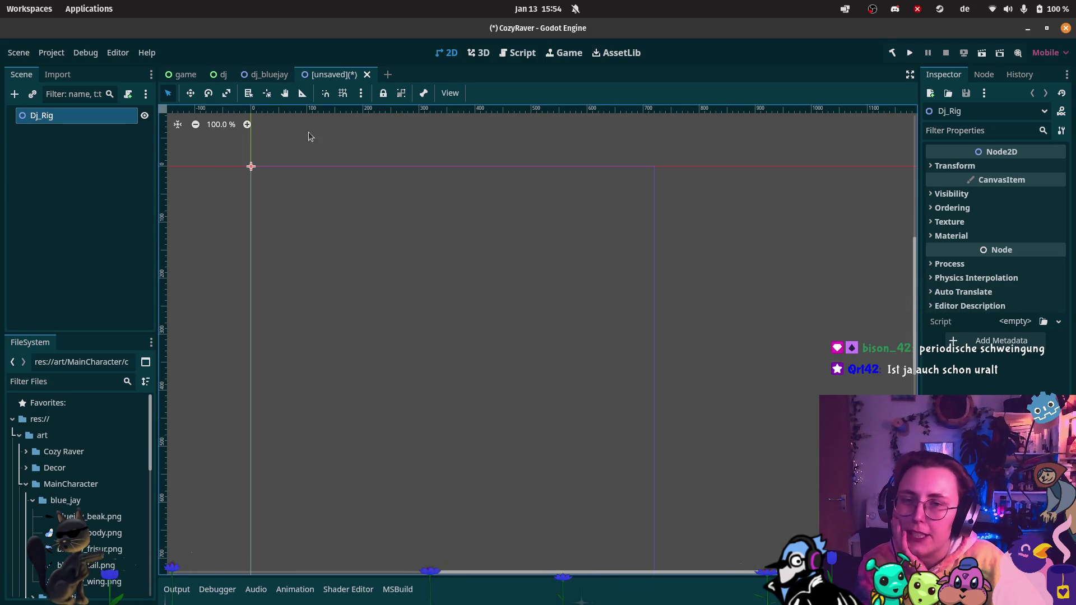
Step: Save the scene as dj_rig.tscn in the res://prefab folder
click(76, 178)
key(ctrl+s)
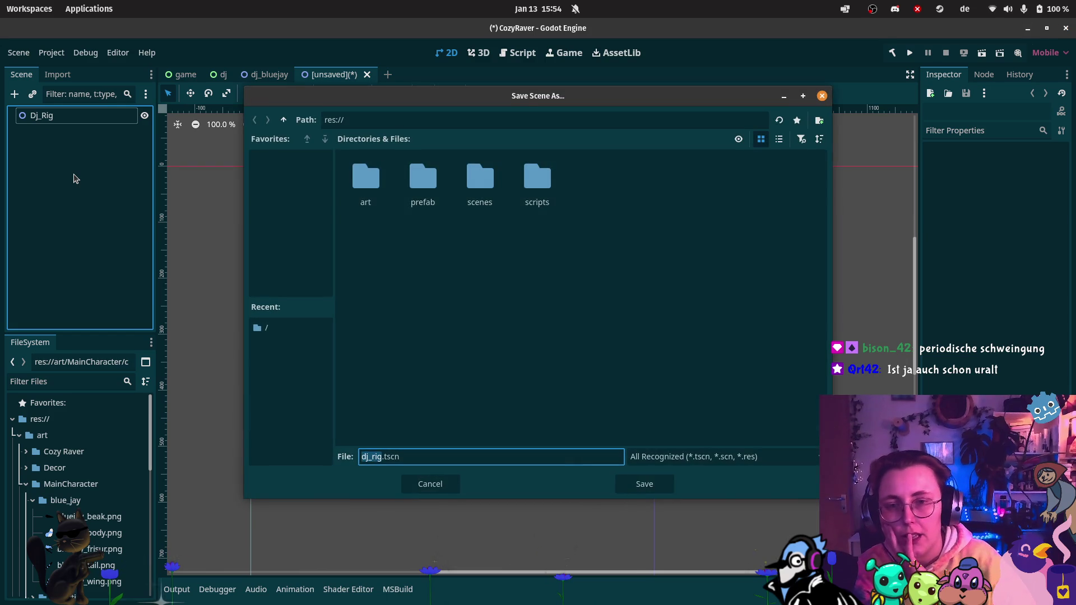
double_click(427, 189)
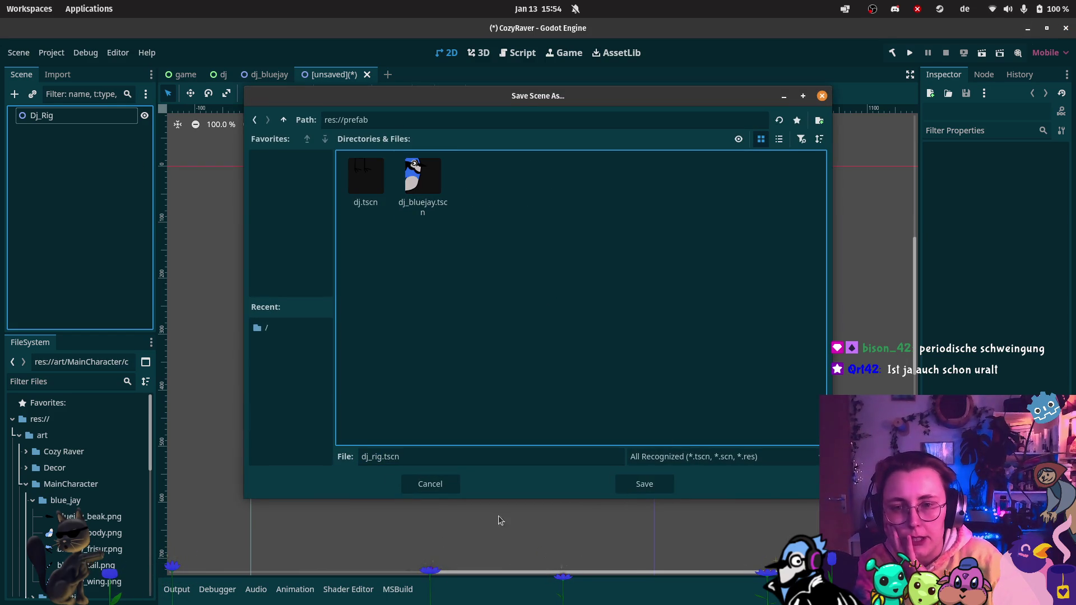
click(663, 488)
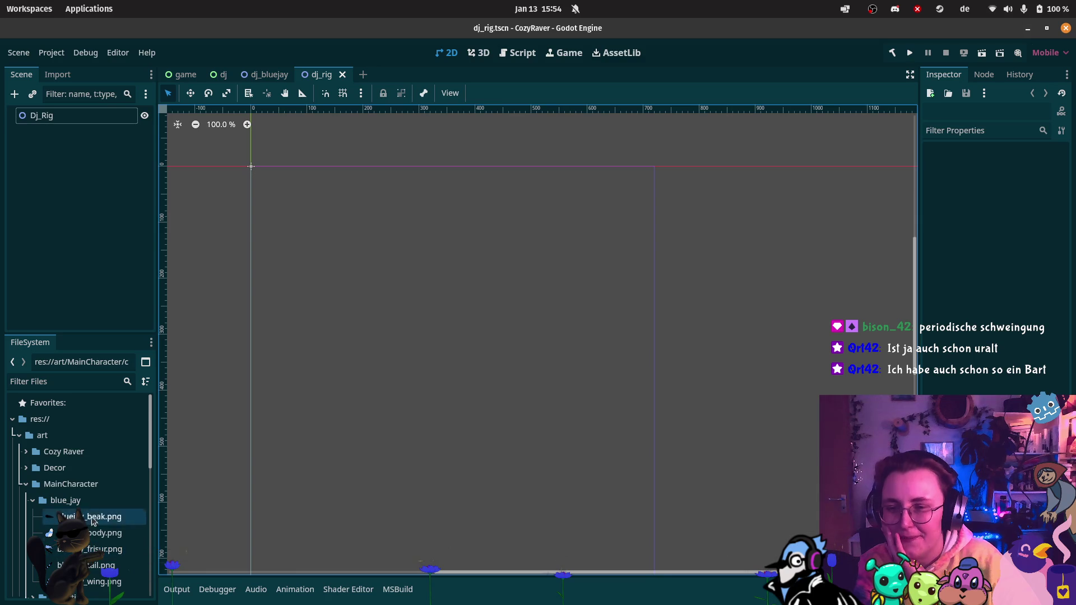
click(26, 485)
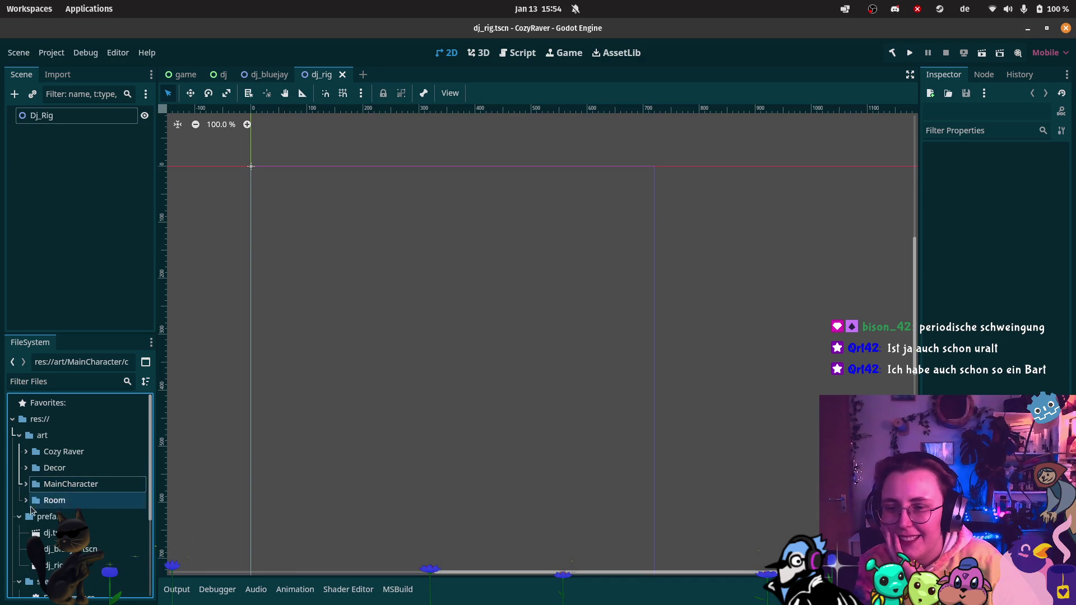
Step: Instance dj_bluejay.tscn into the viewport and set its Transform Position to x 0, y 0
mouse_move(51, 554)
mouse_down()
mouse_move(268, 393)
mouse_move(282, 177)
mouse_move(267, 157)
mouse_up()
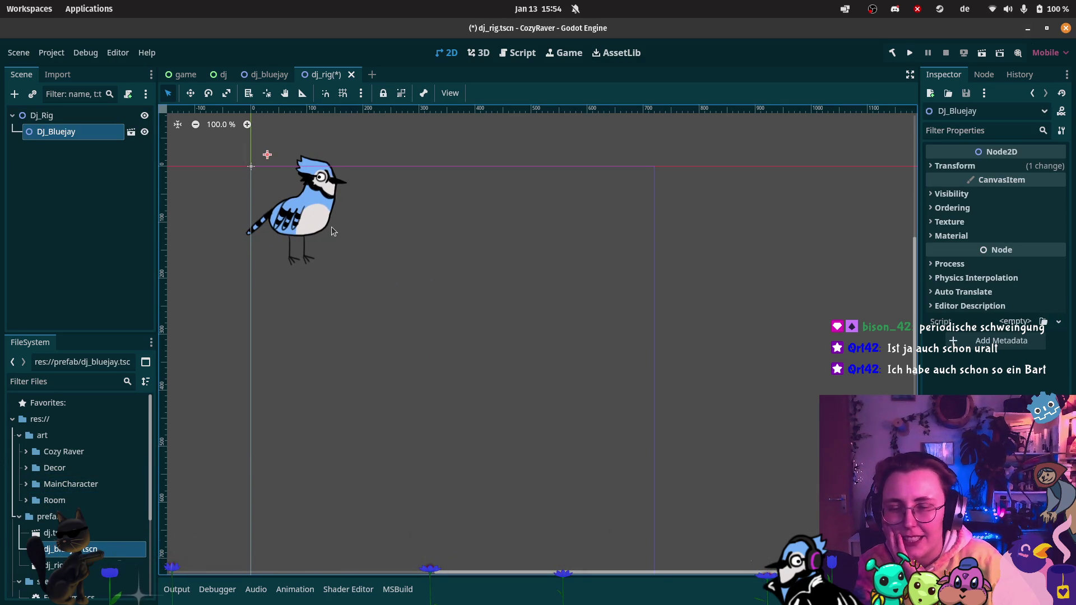
drag(315, 221, 296, 235)
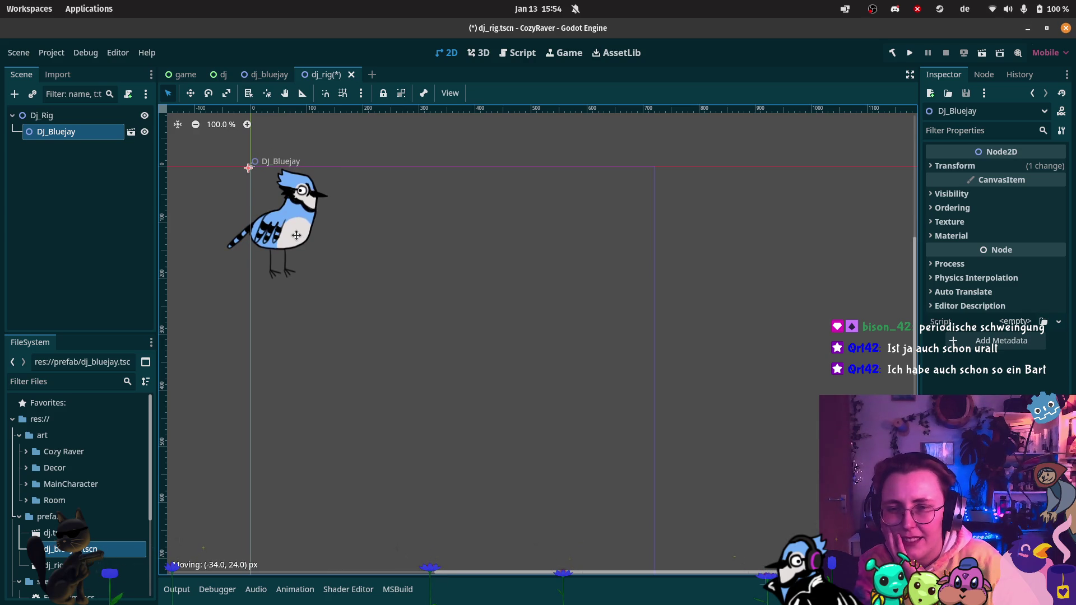
click(953, 166)
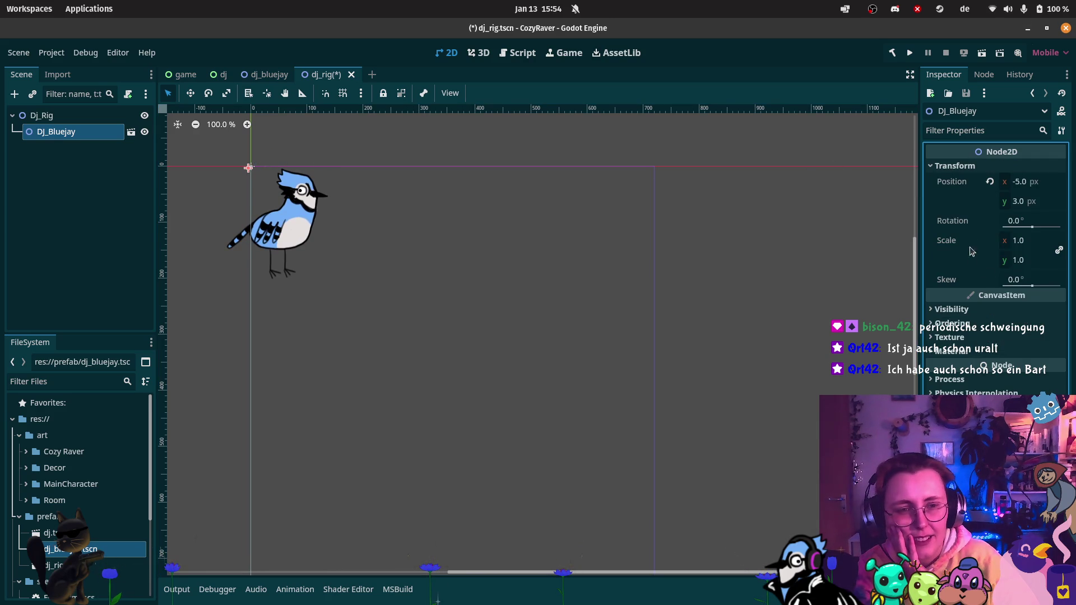
click(1024, 182)
text(0)
click(1017, 202)
text(0)
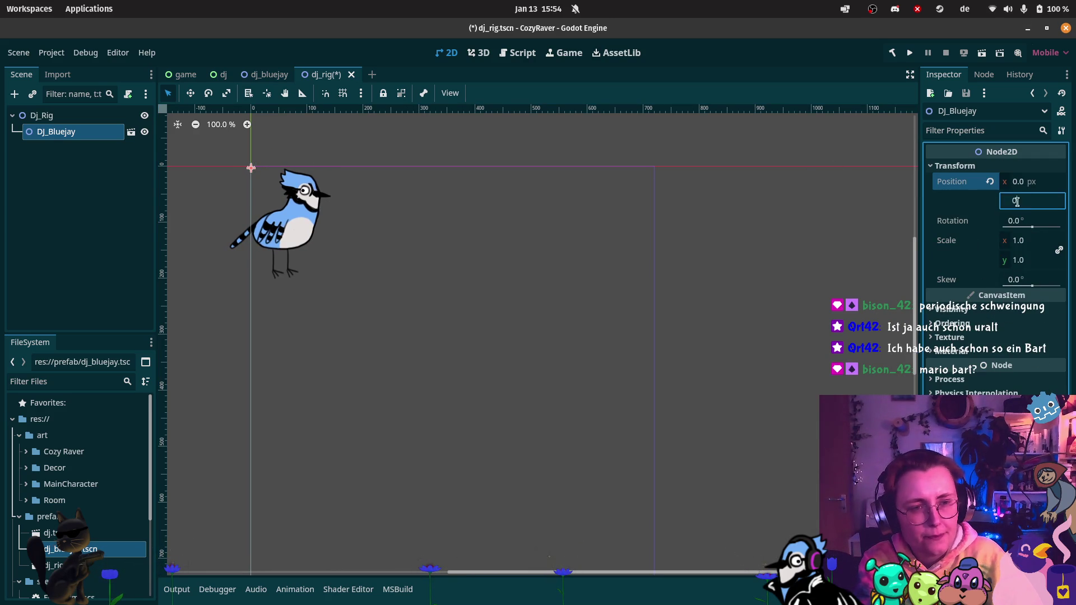
key(Return)
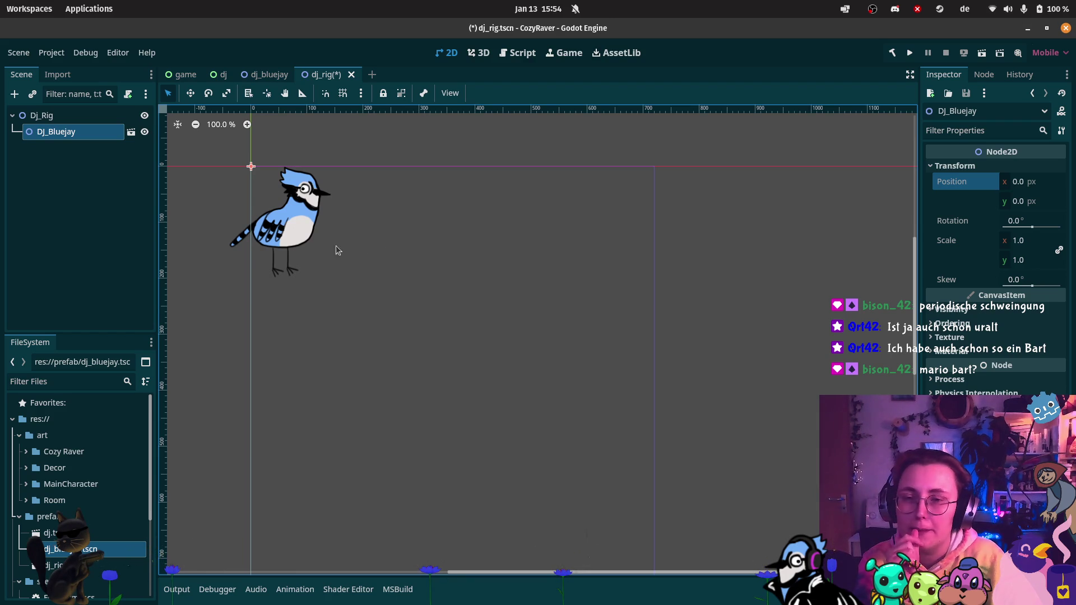
click(75, 187)
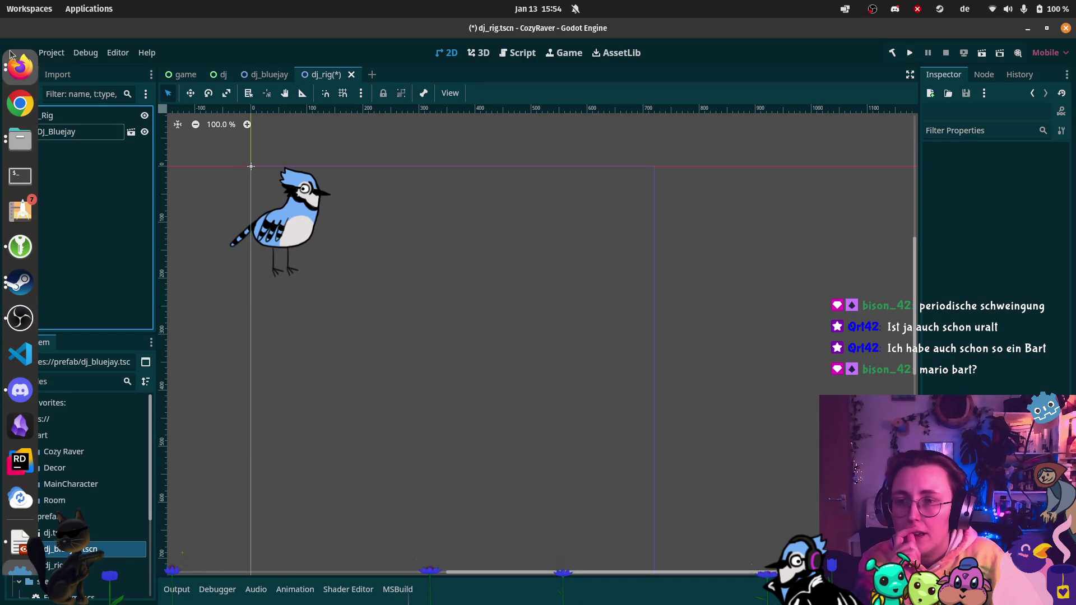
Step: Search Google for 'godot 2d rigging' and view all result types
mouse_move(45, 66)
click(163, 159)
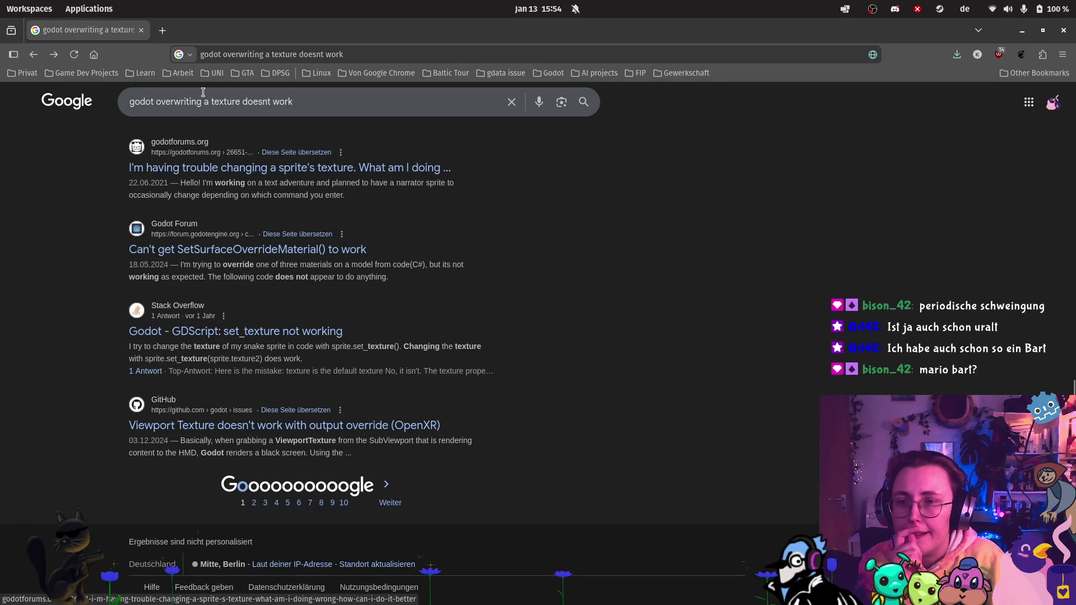
click(290, 55)
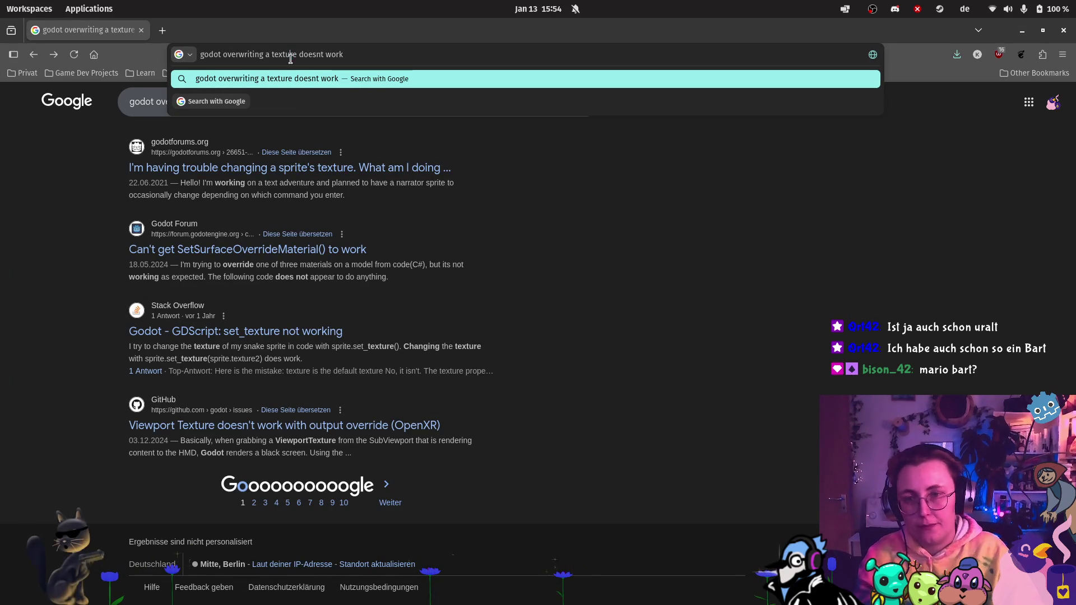
scroll(292, 162, up, 5)
scroll(292, 162, up, 5)
click(230, 146)
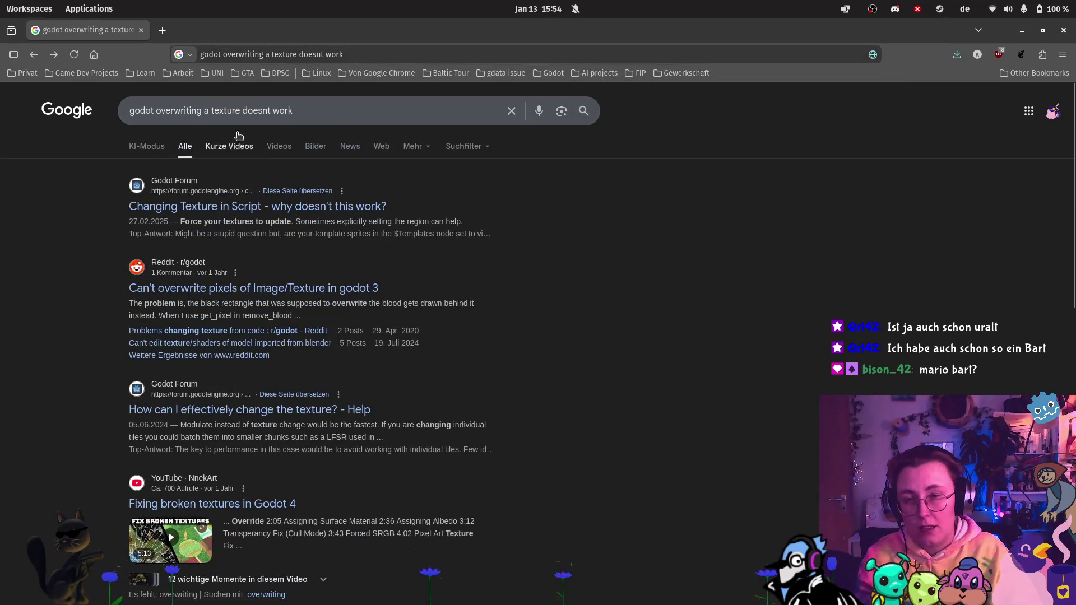
text(go)
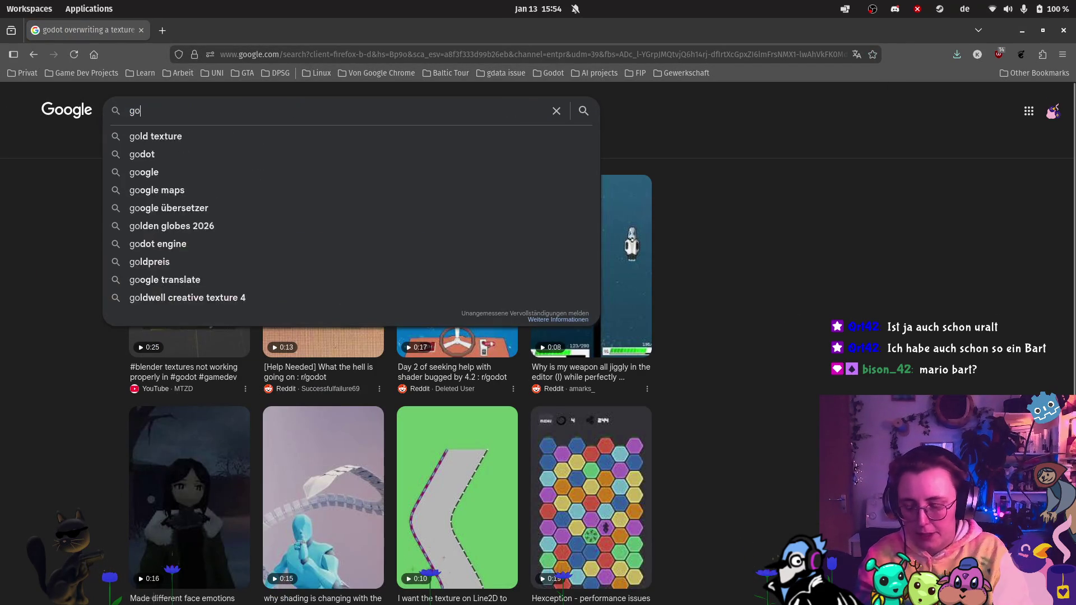
text(dot 2)
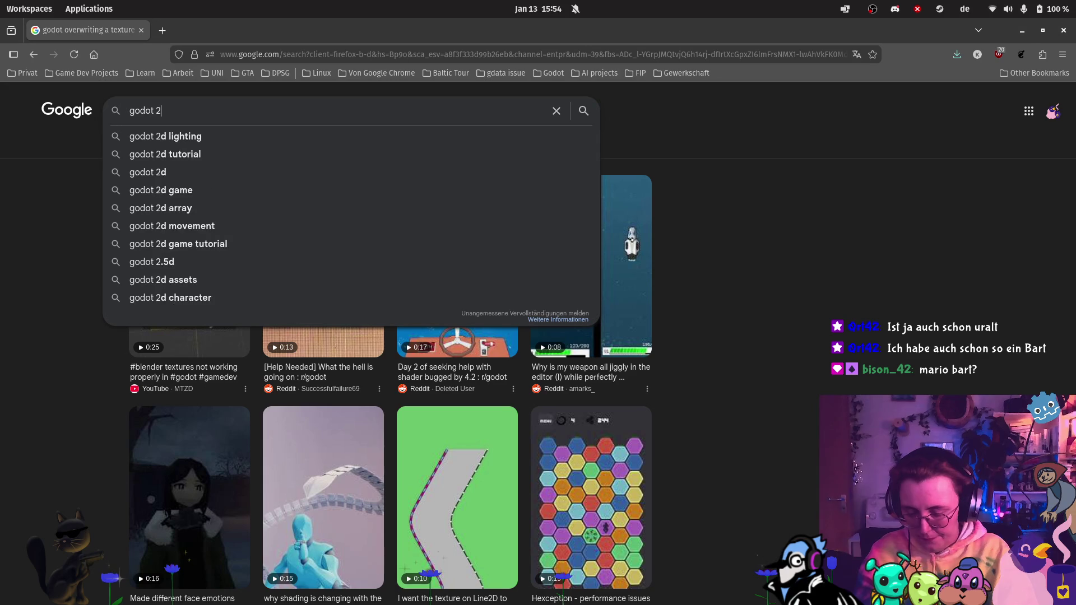
text(d rigging)
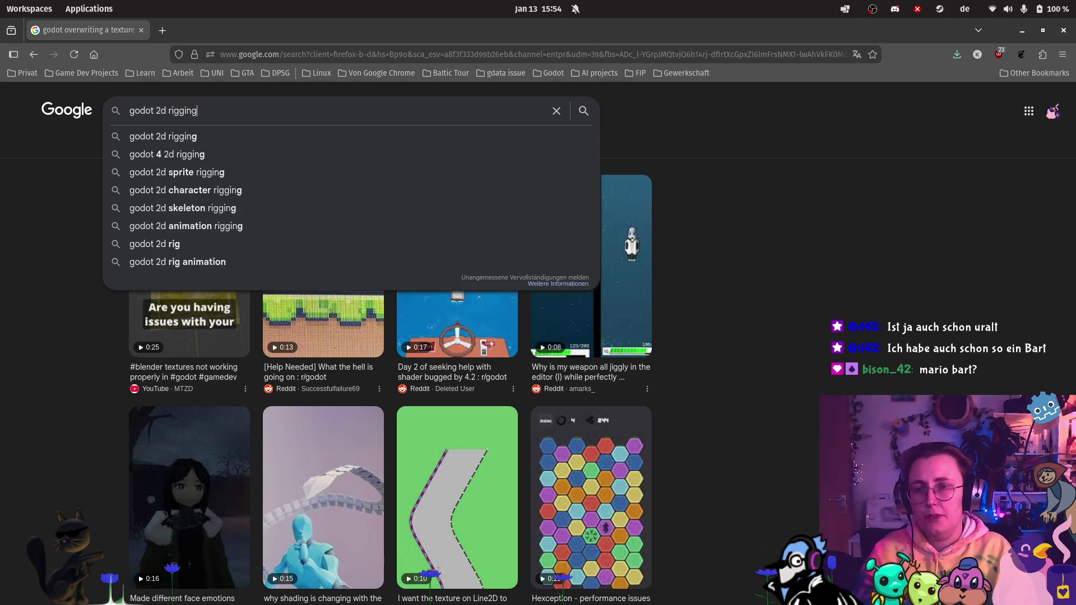
key(Return)
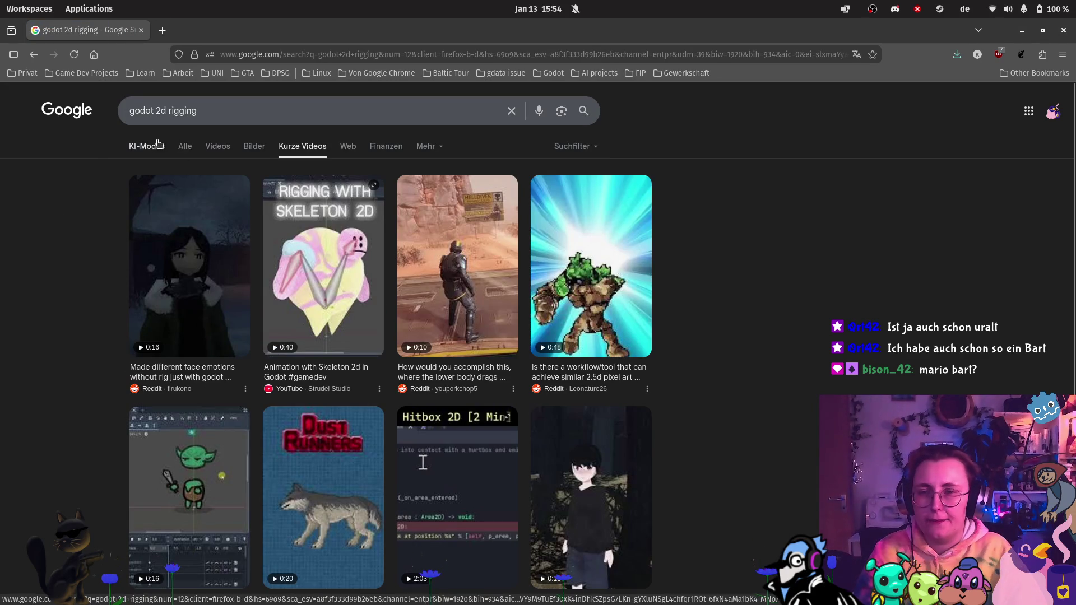
click(157, 144)
click(34, 54)
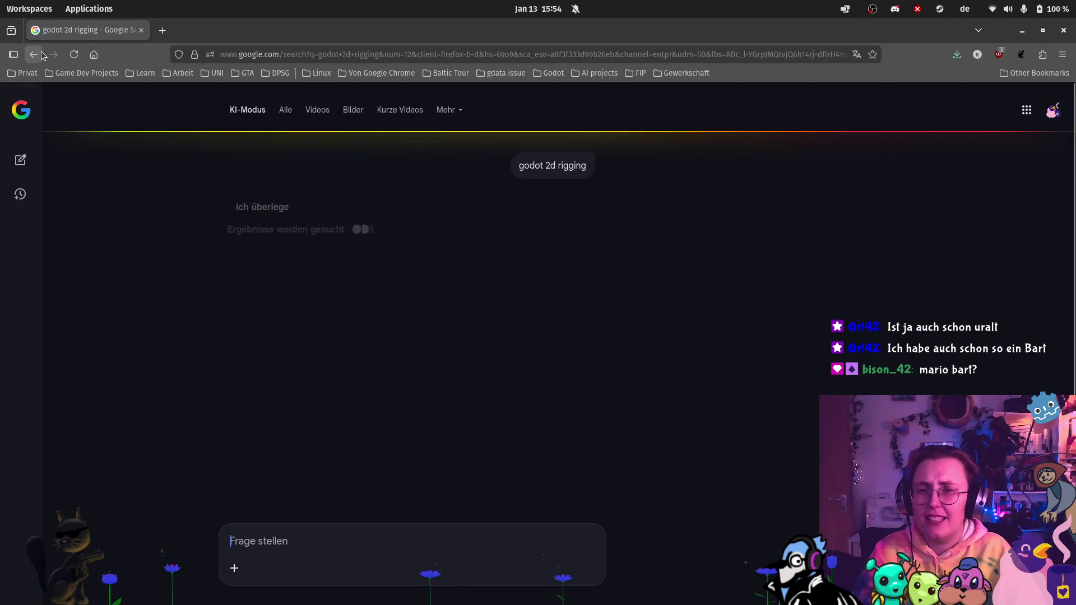
click(184, 146)
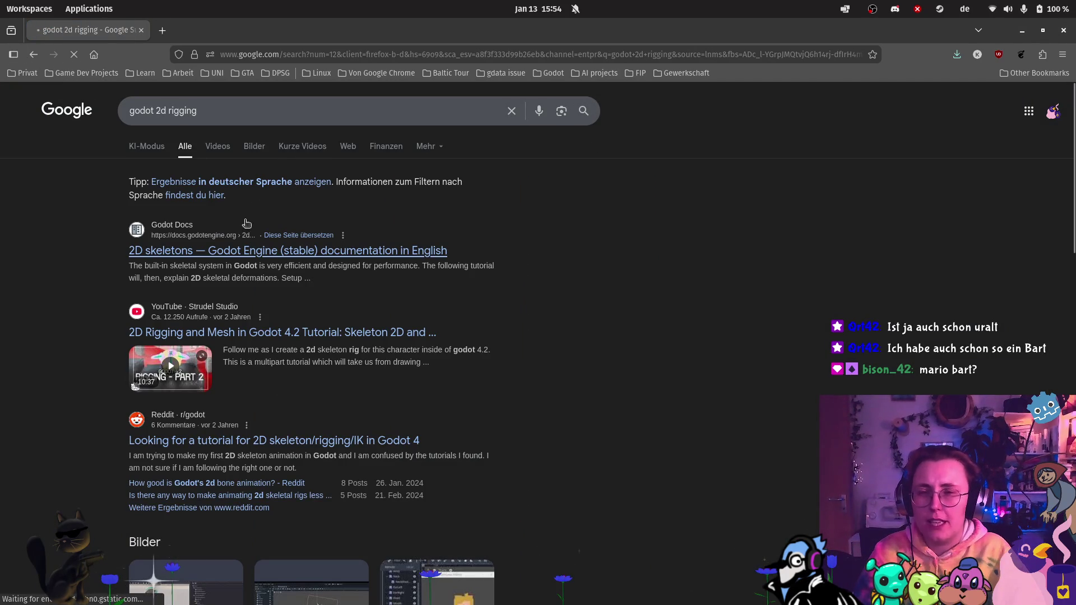
Step: Open the Godot 2D skeletons documentation in a new tab
right_click(420, 257)
click(434, 264)
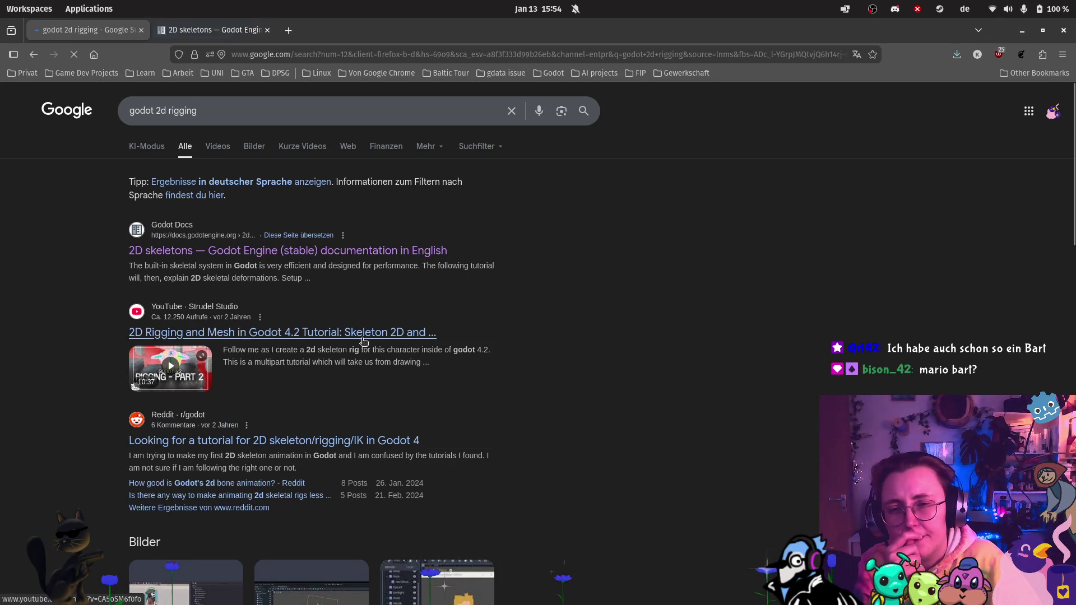
scroll(492, 312, down, 10)
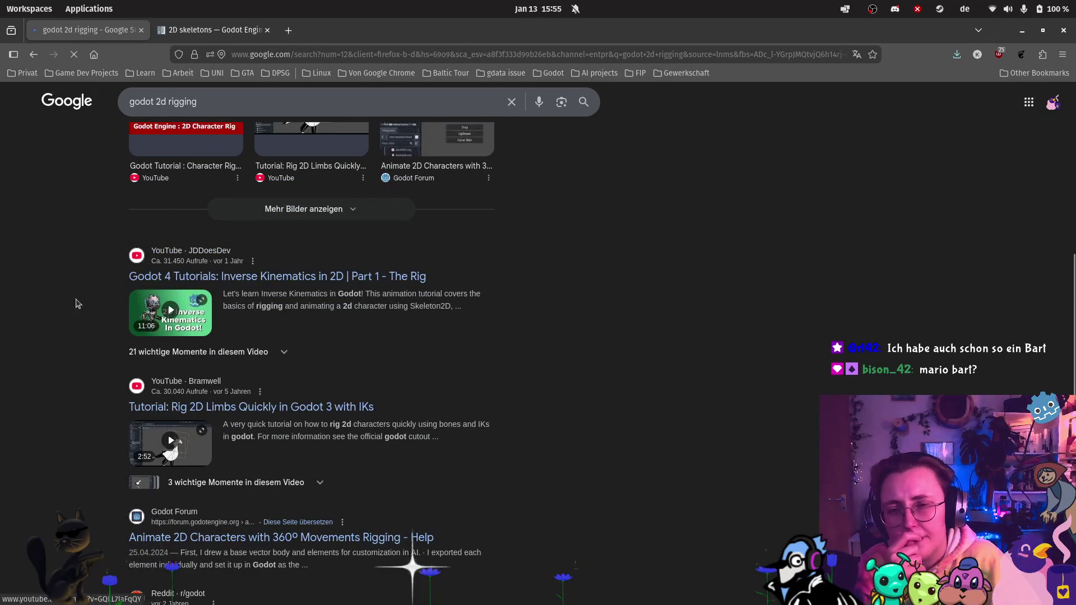
Step: Play the Godot 4 Inverse Kinematics in 2D tutorial full screen, then leave full screen
click(183, 322)
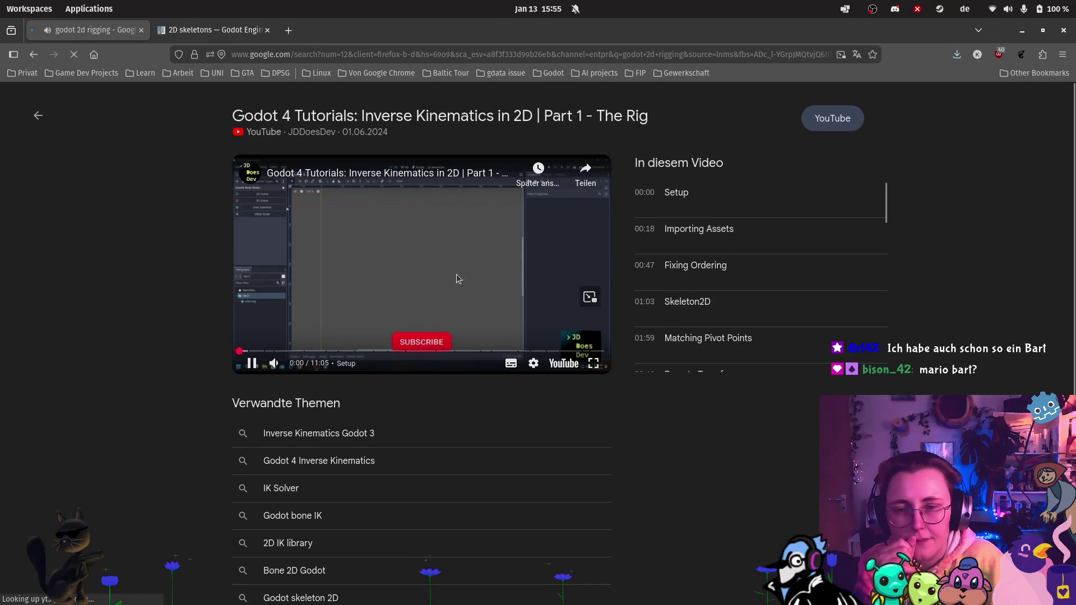
click(579, 286)
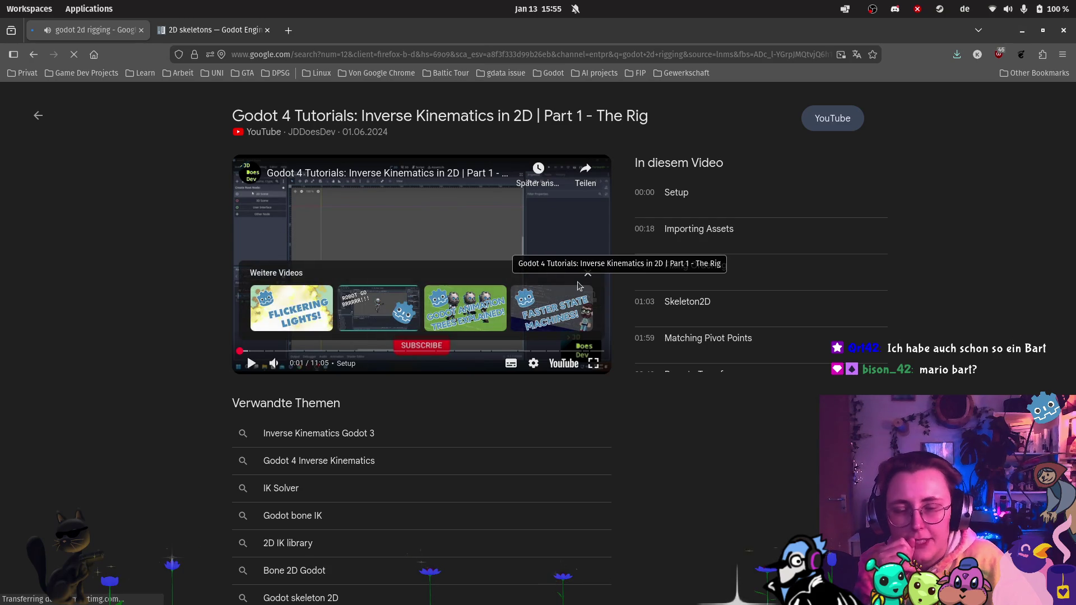
click(594, 364)
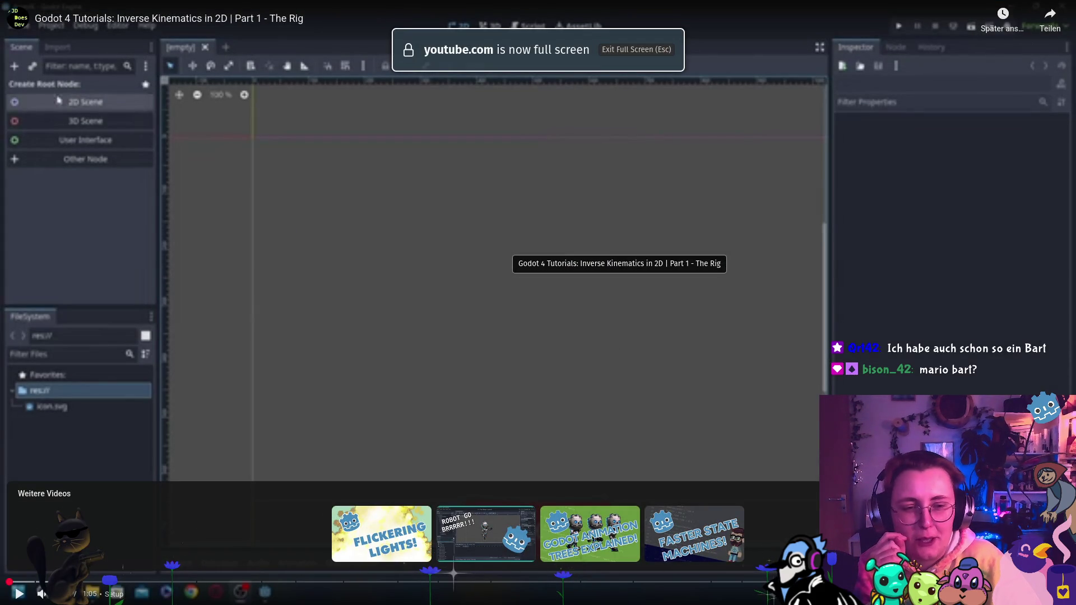
key(space)
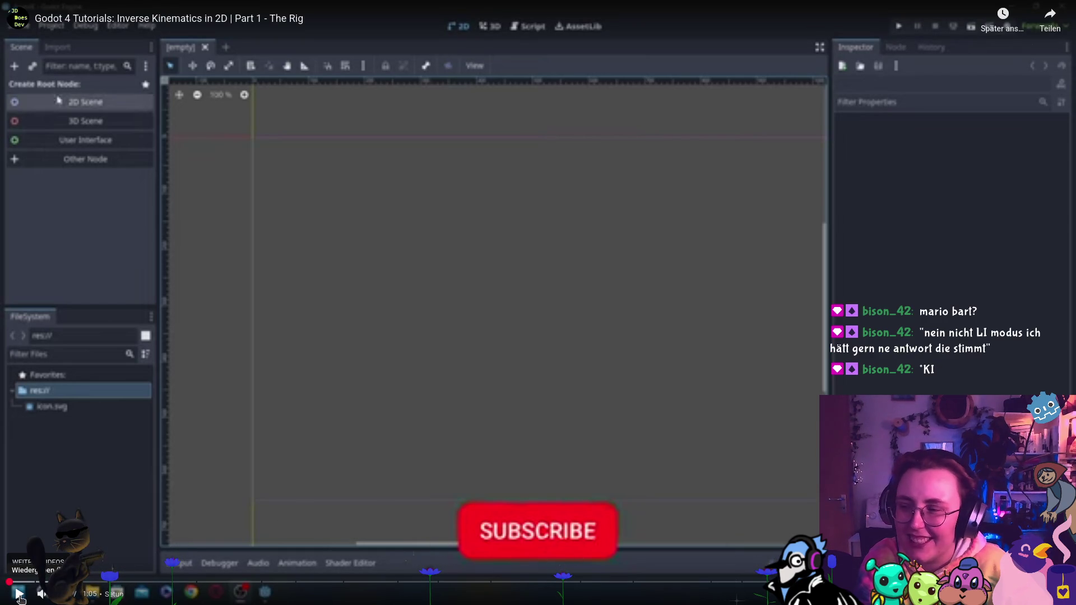
click(17, 594)
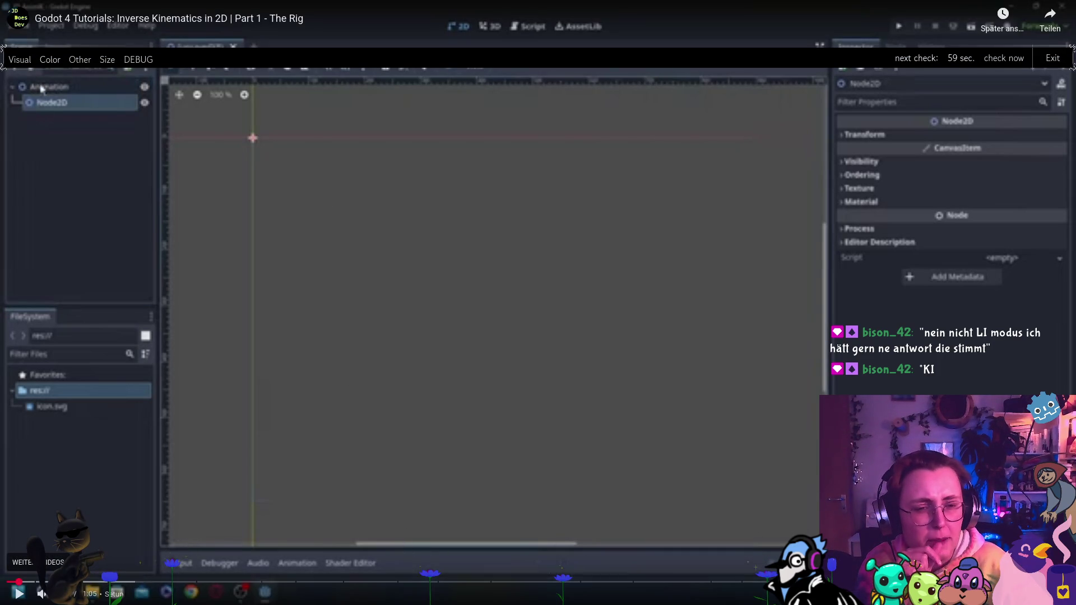
key(ctrl+w)
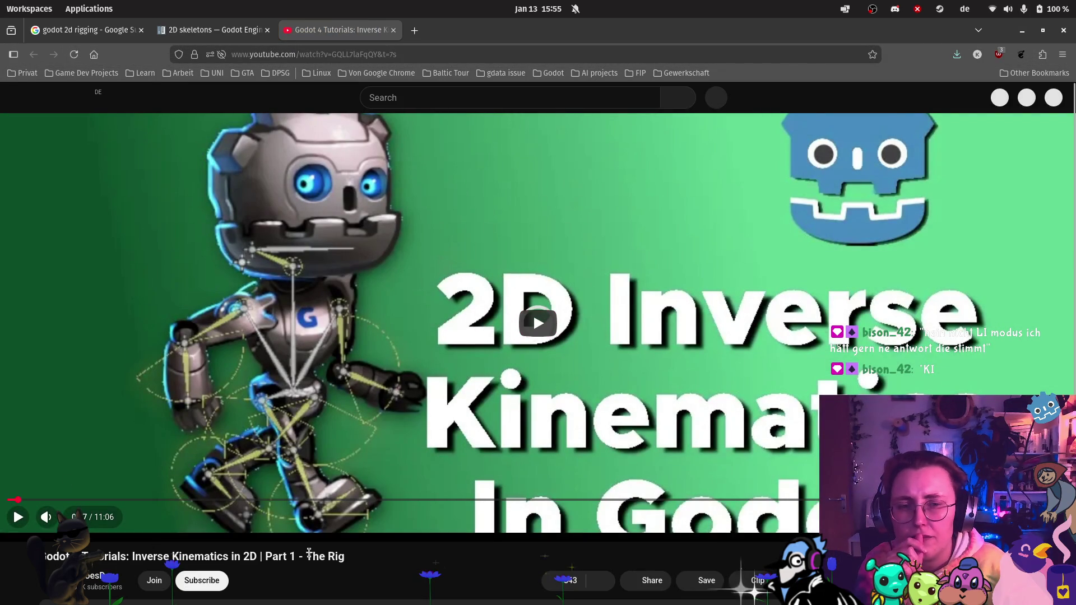
Step: Play the 'Inverse Kinematics in 2D | Part 1 - The Rig' tutorial on YouTube
scroll(310, 556, down, 2)
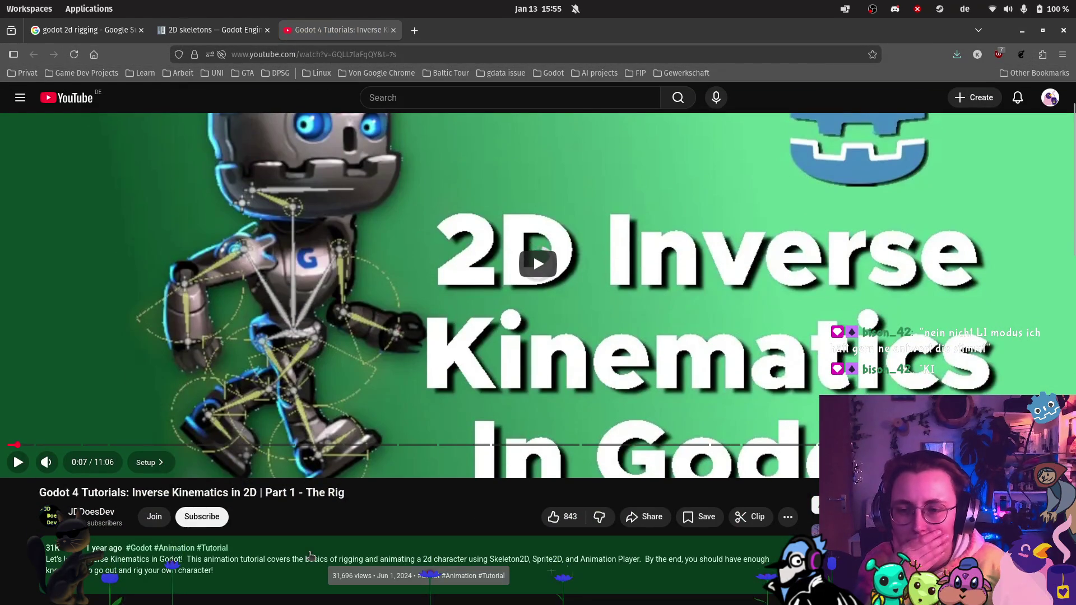
scroll(310, 555, up, 2)
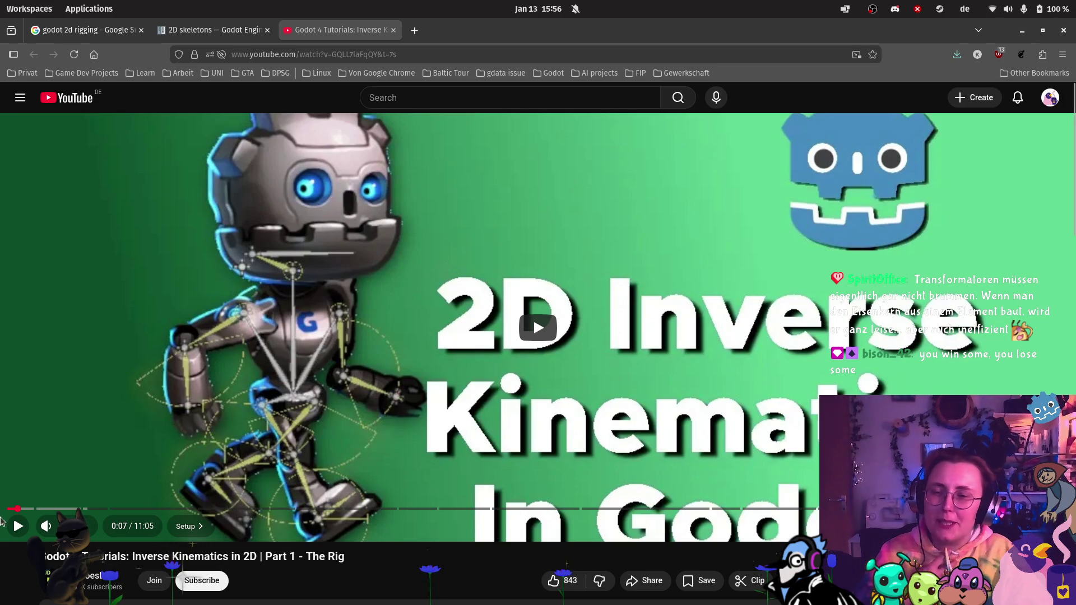
click(18, 525)
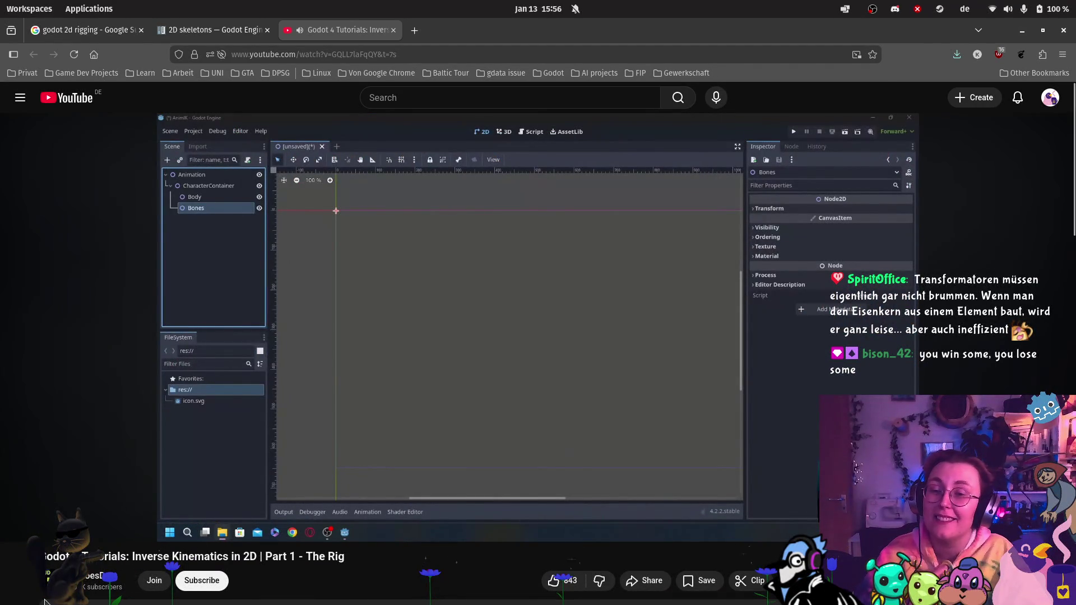
Step: Restart the tutorial from the 0:16 Setup chapter to watch the Skeleton2D/Bone2D setup
click(17, 525)
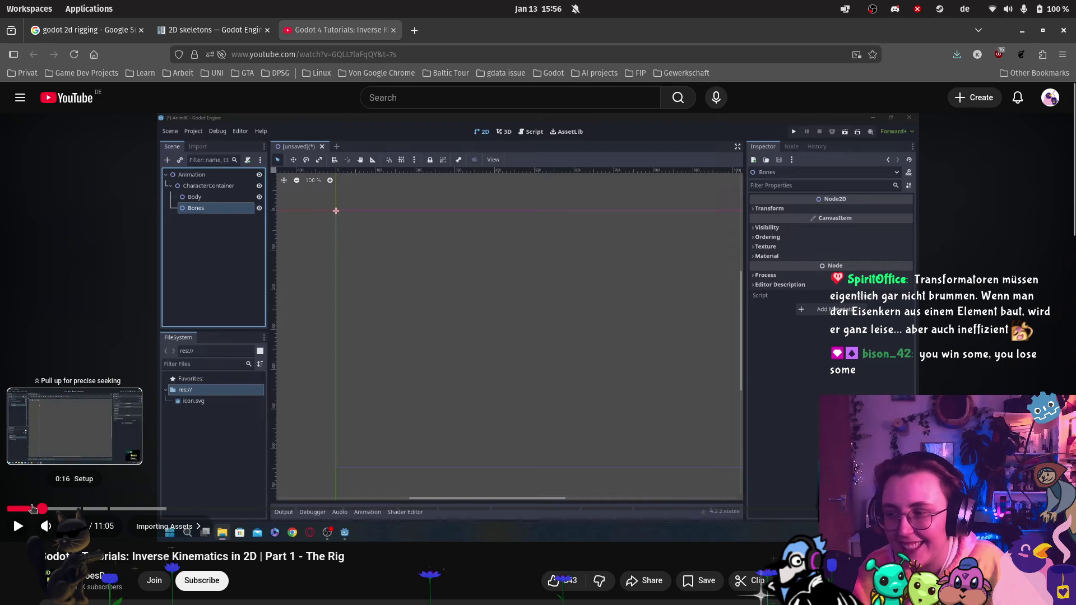
click(33, 509)
click(17, 527)
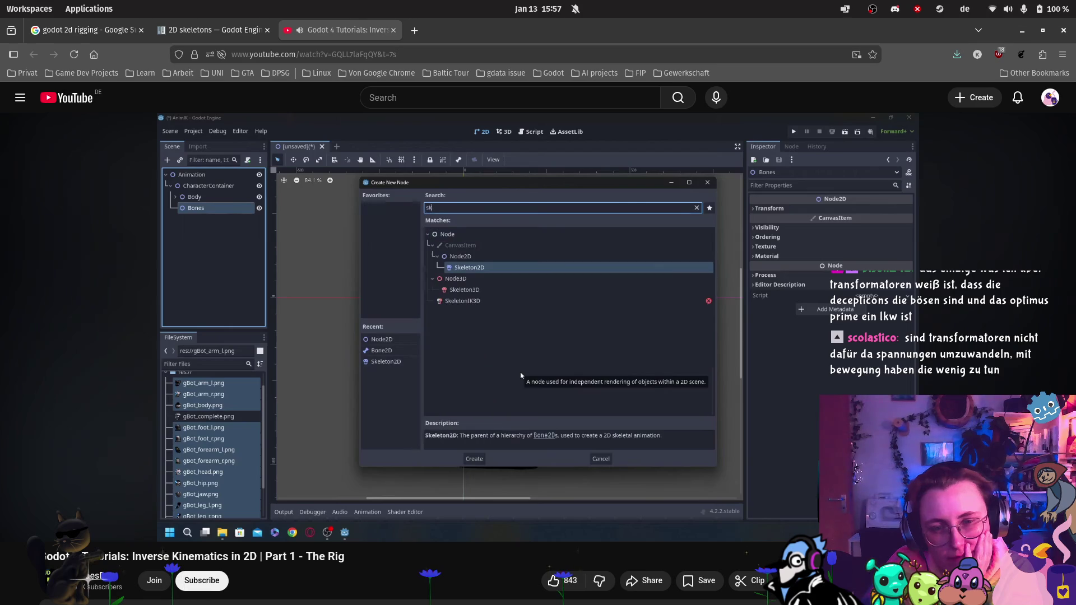
Step: Return to the Godot editor showing the dj_rig scene
mouse_move(31, 516)
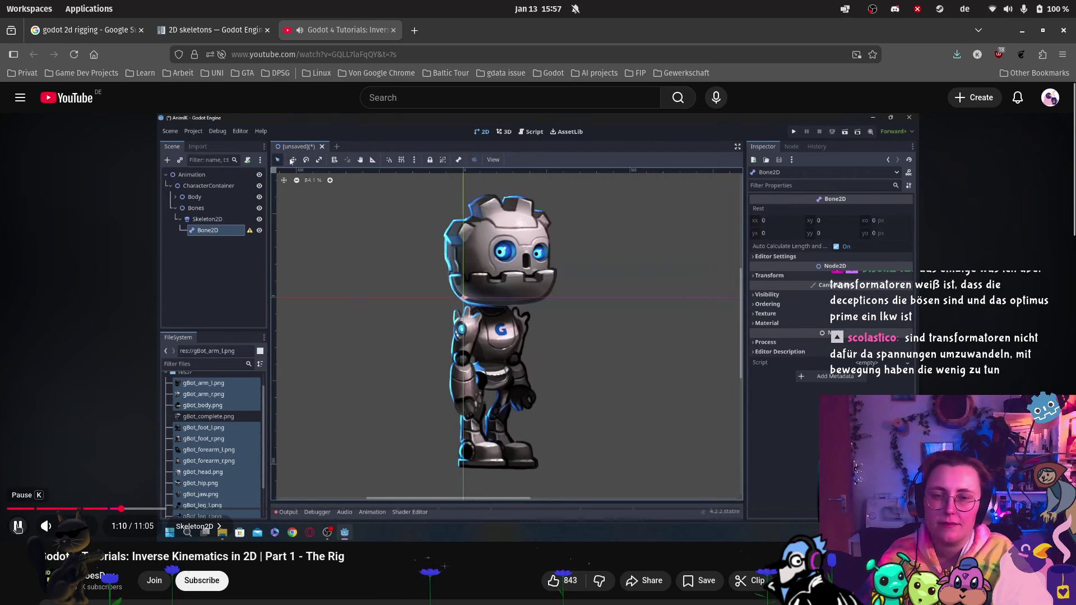
mouse_move(5, 532)
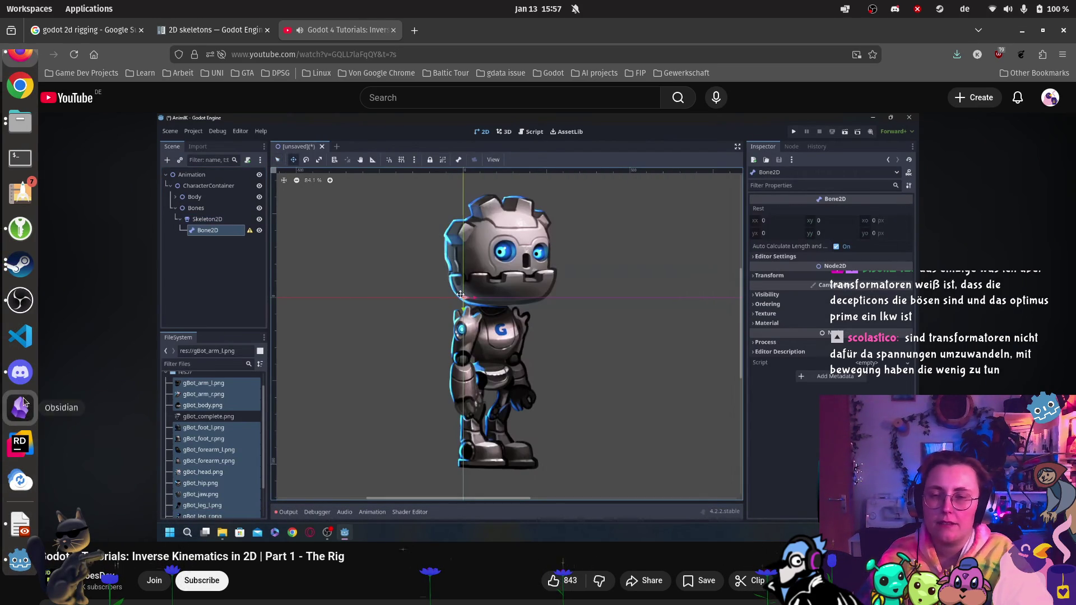
click(20, 559)
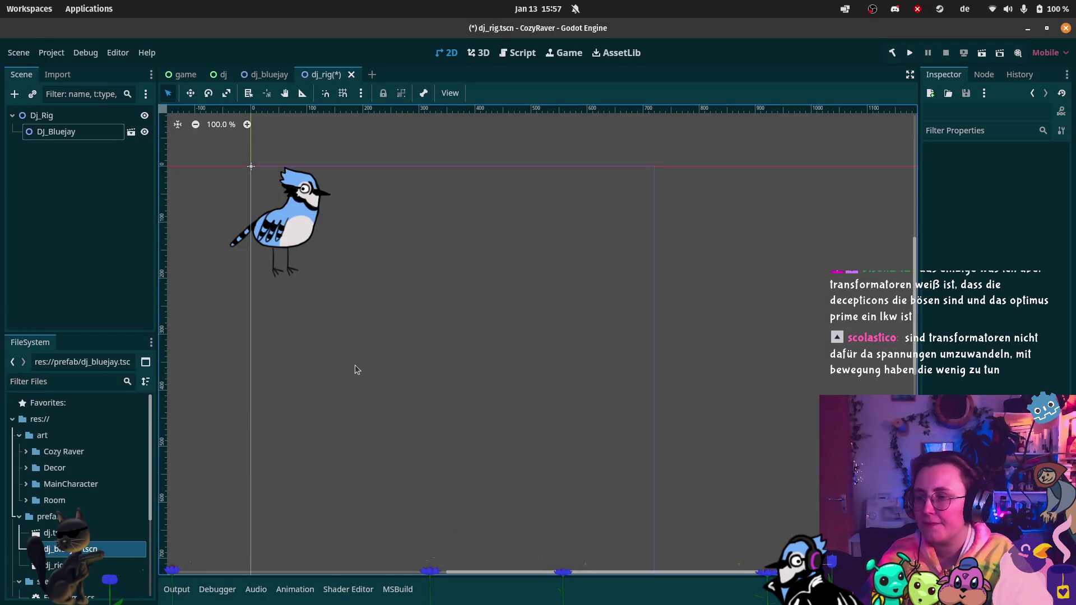
Step: Add a Node2D child under Dj_Rig and rename it Bones
click(45, 115)
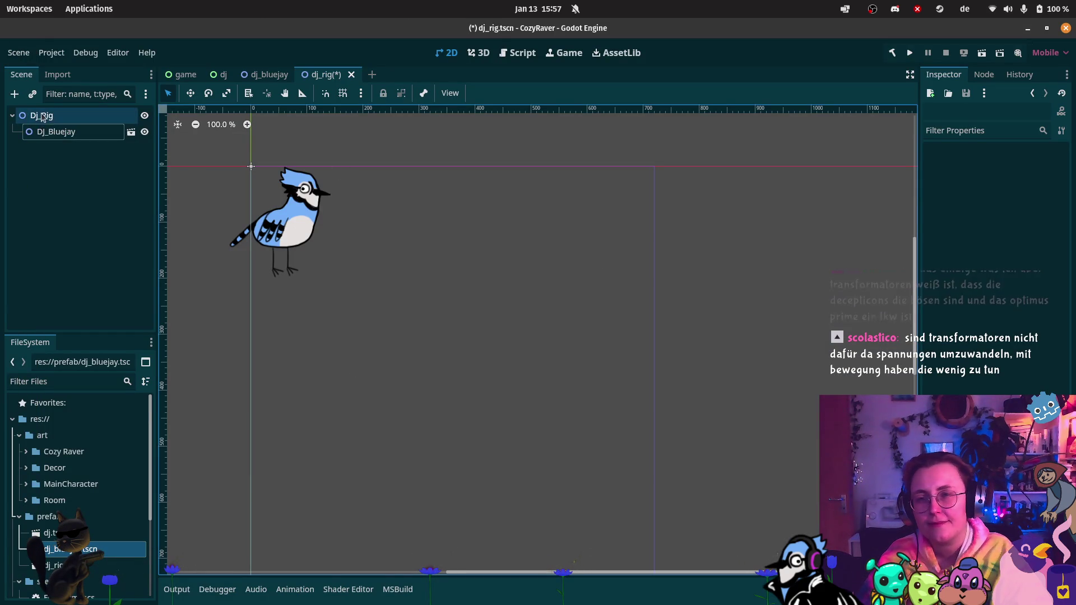
right_click(45, 166)
click(89, 174)
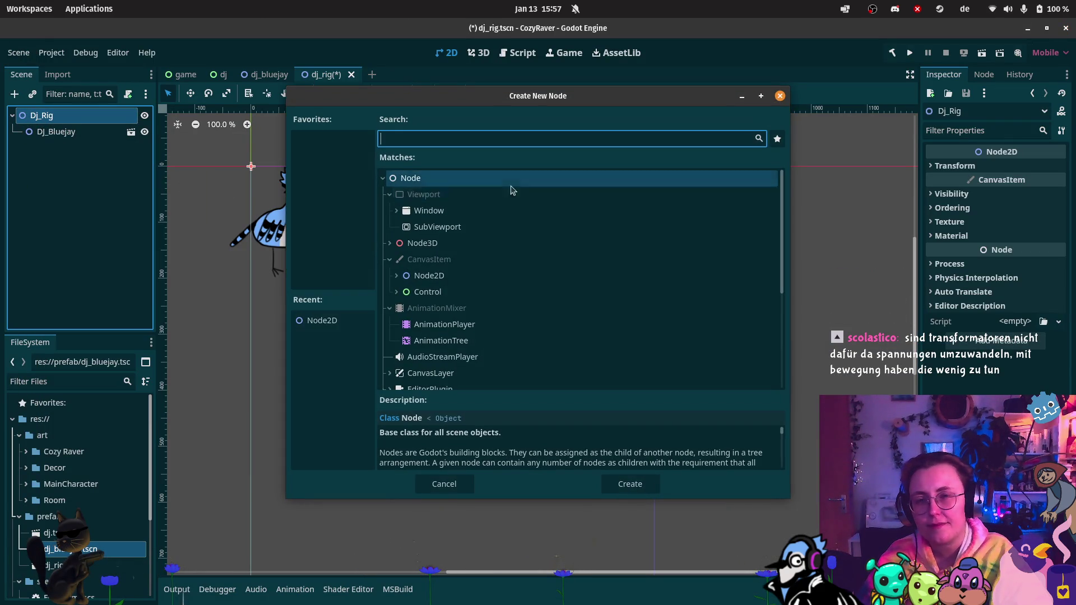
click(499, 276)
click(610, 477)
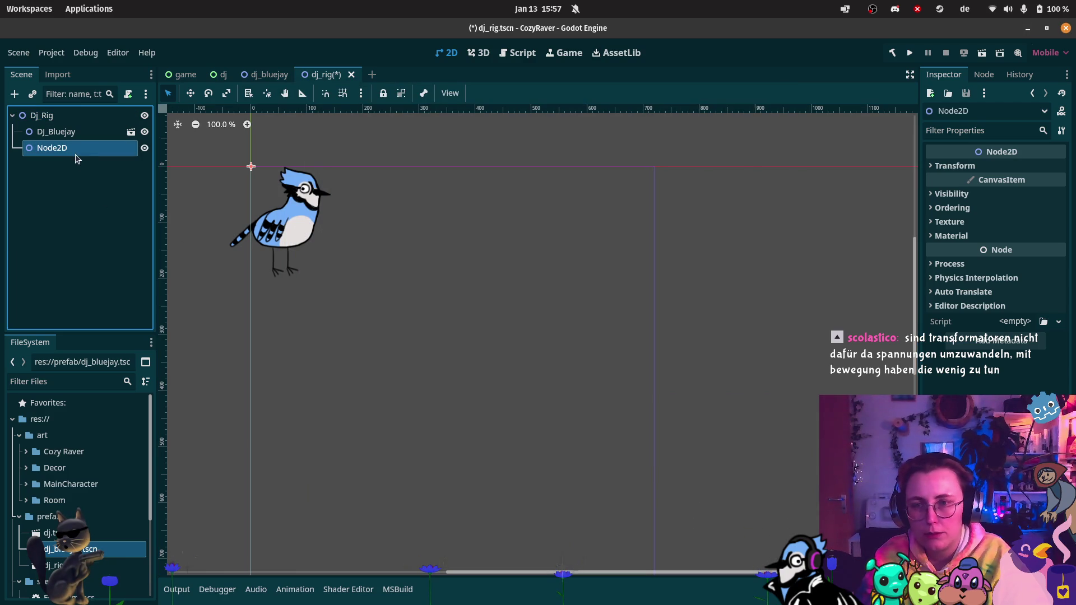
double_click(53, 149)
text(Bones)
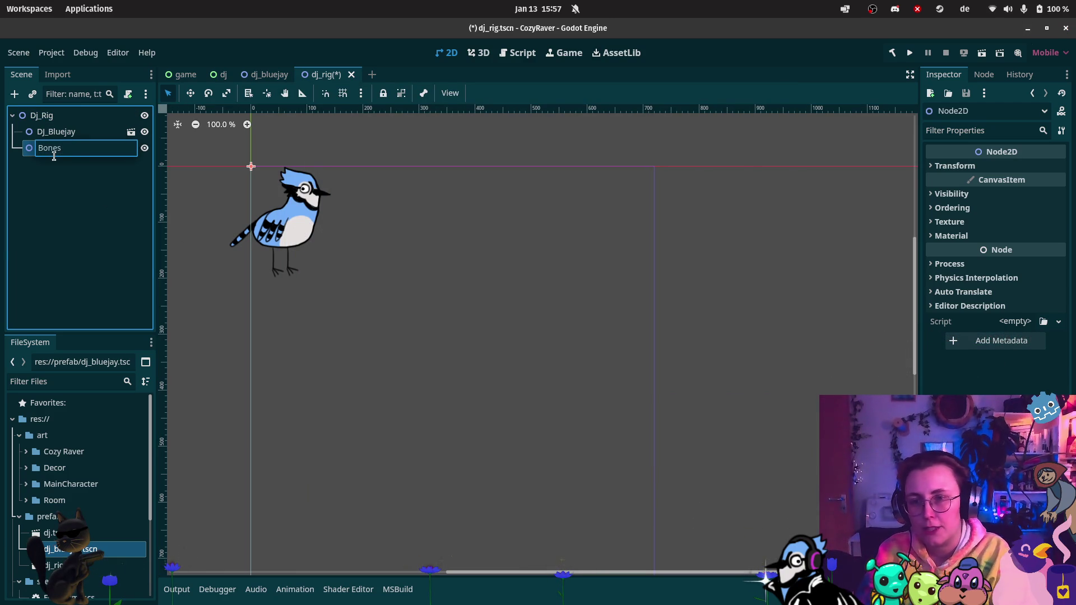
key(Return)
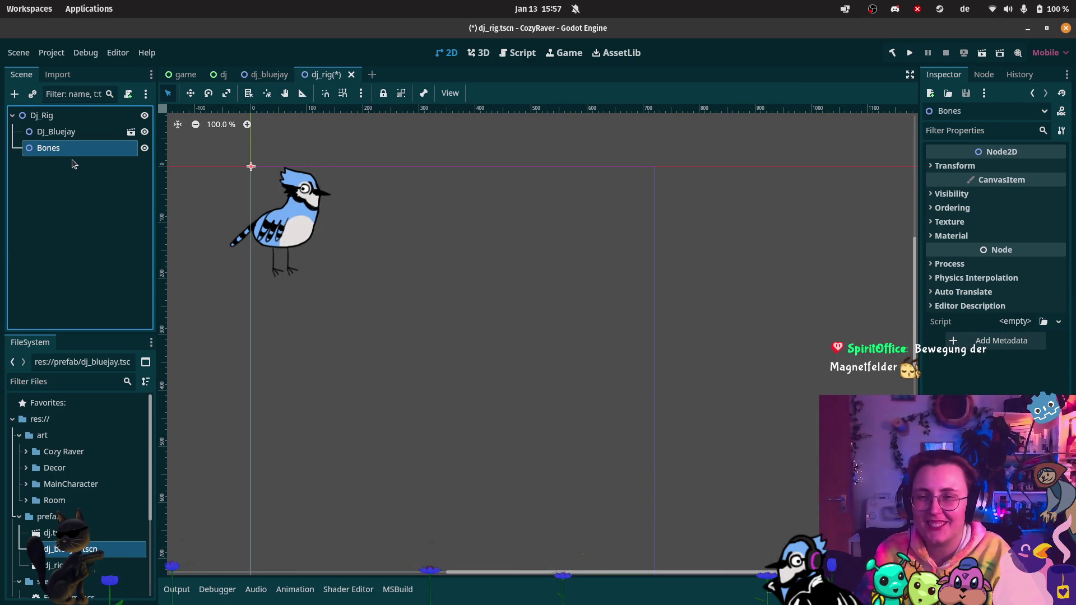
Step: Add a Skeleton2D child node under Bones
right_click(71, 150)
click(120, 160)
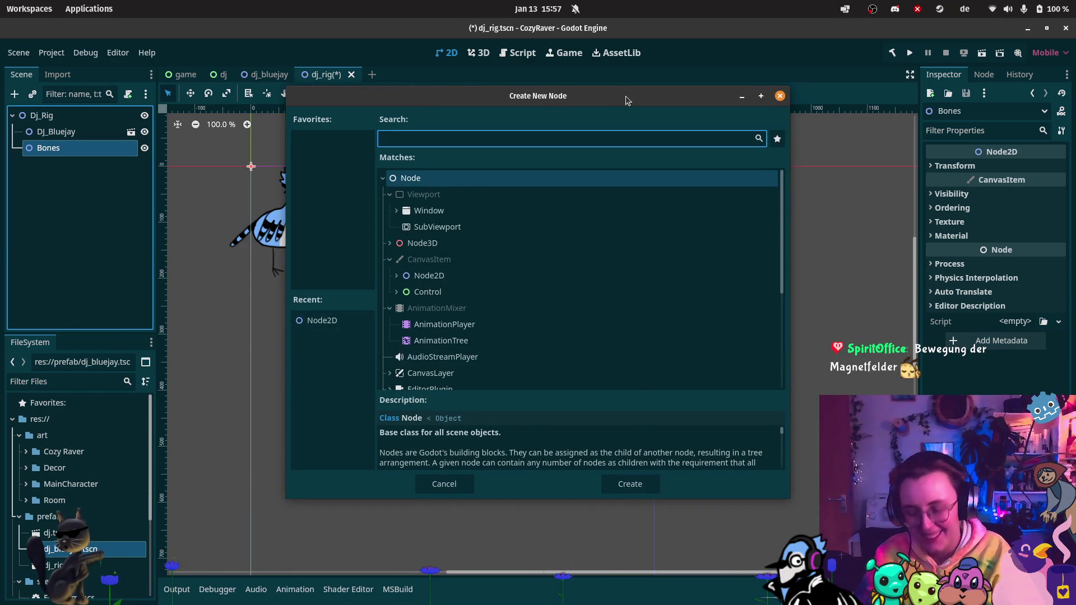
text(skelet)
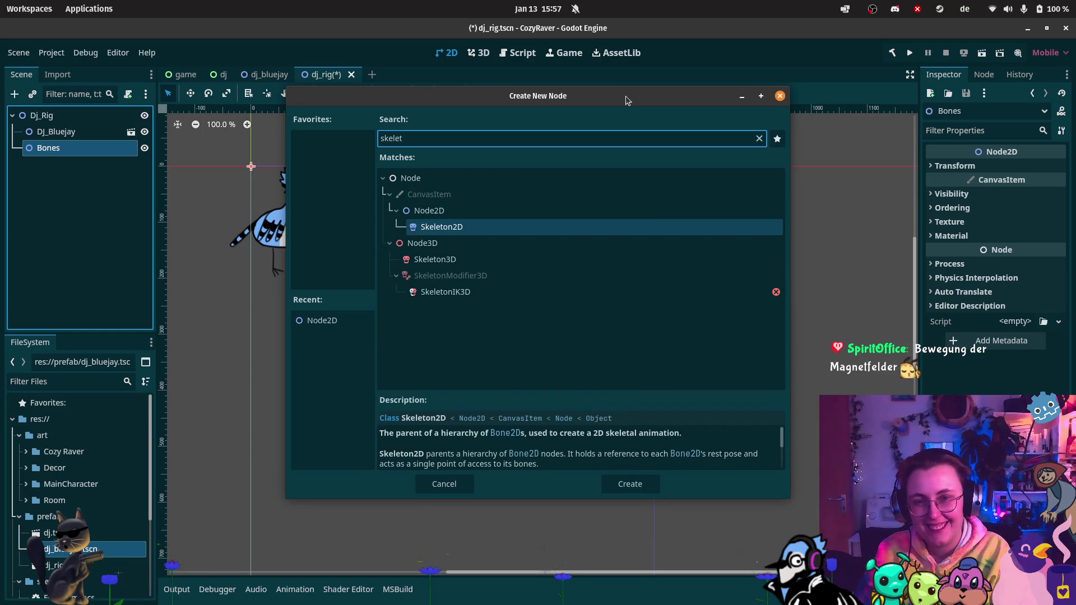
key(Return)
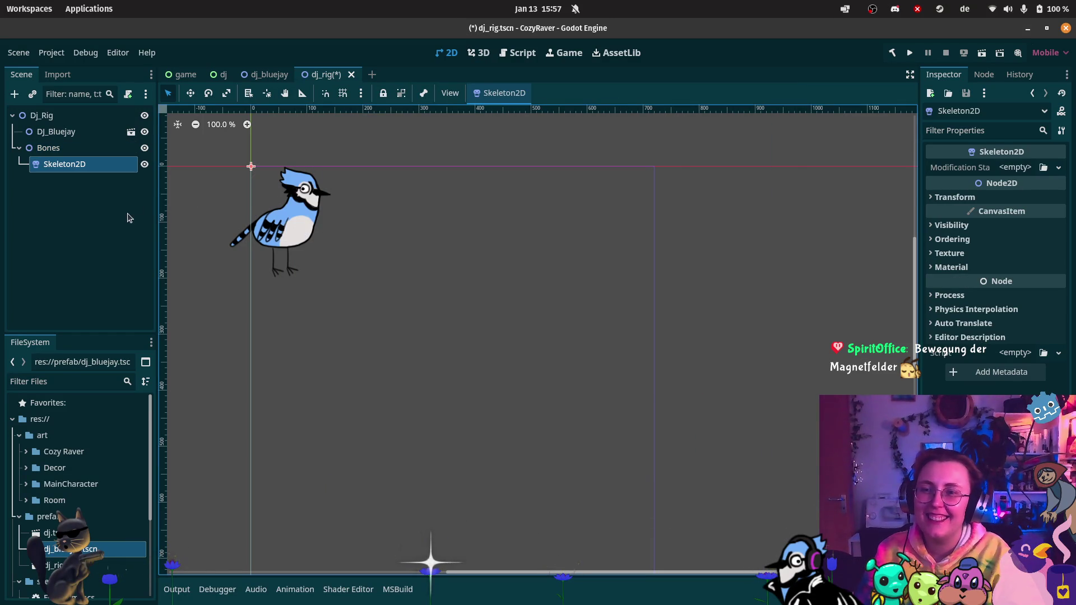
right_click(88, 163)
Step: Add a Bone2D under Skeleton2D and acknowledge its missing rest pose warning
click(127, 177)
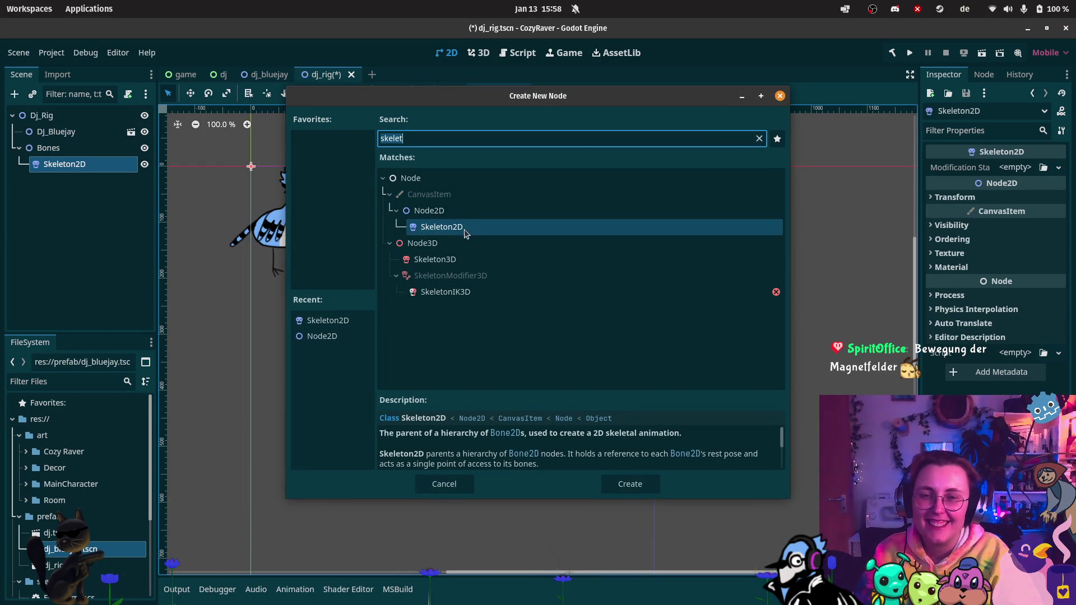
text(Bones)
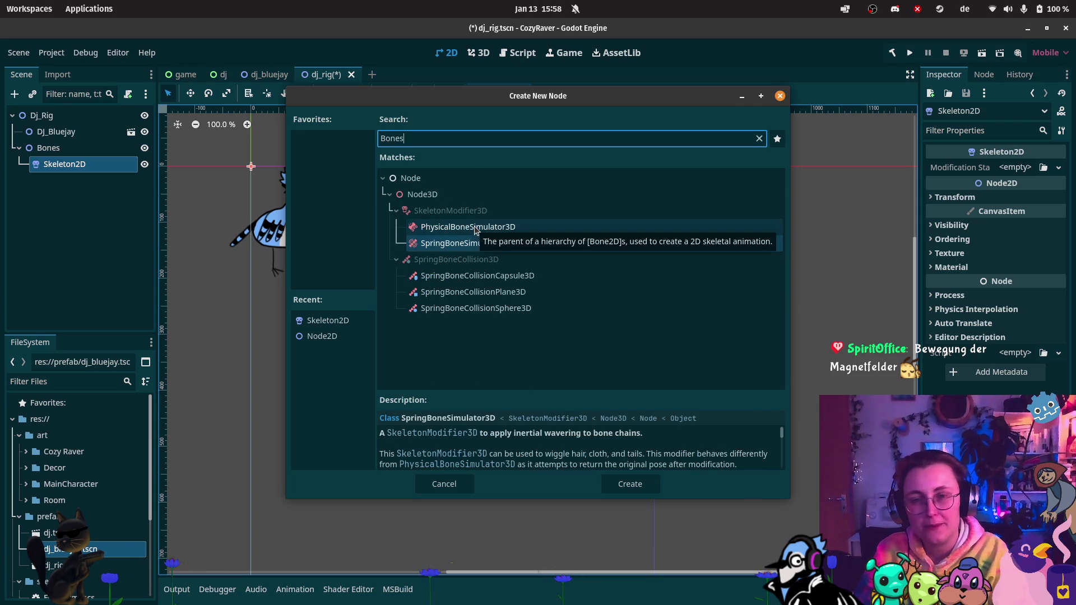
key(BackSpace)
text(2D)
key(Return)
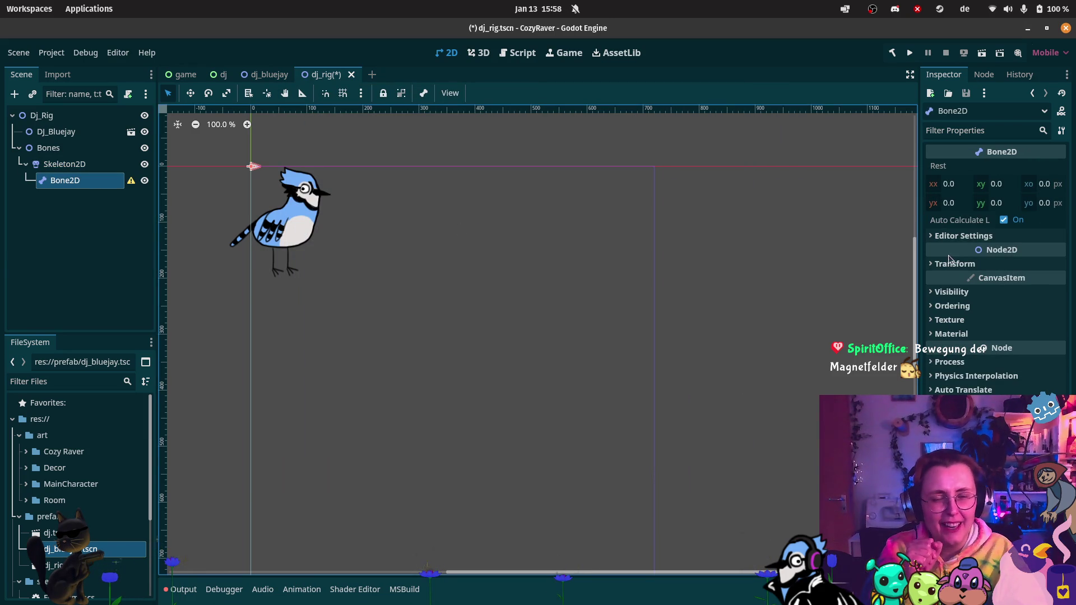
click(131, 181)
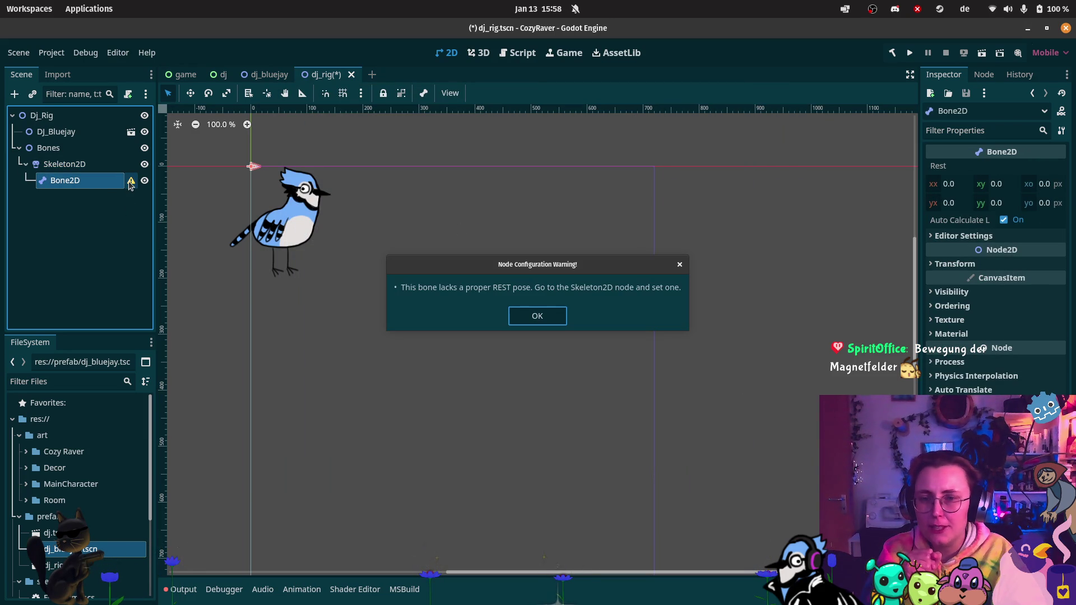
click(535, 317)
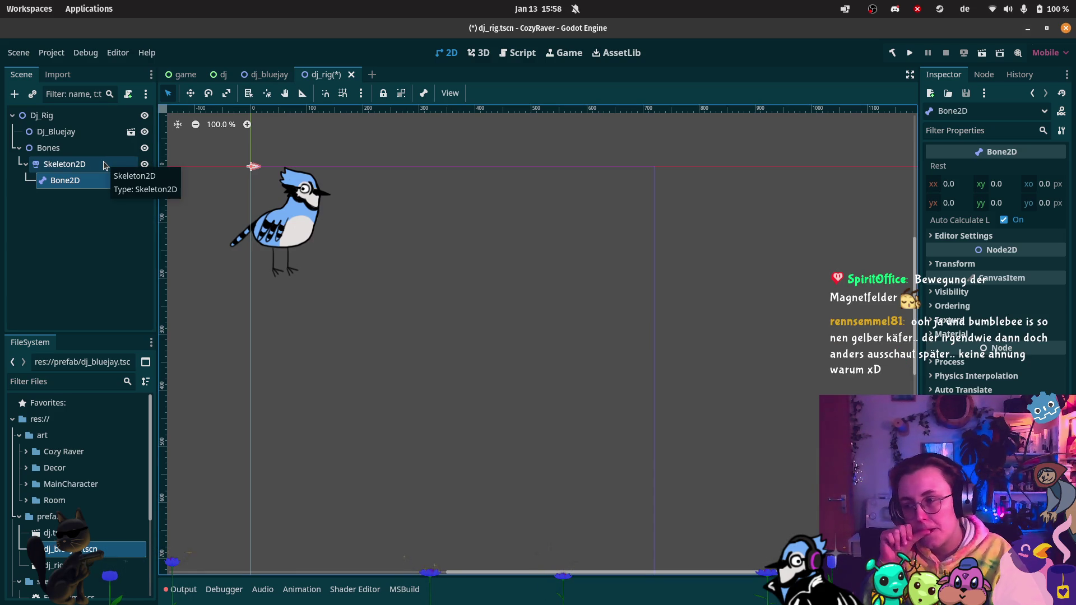